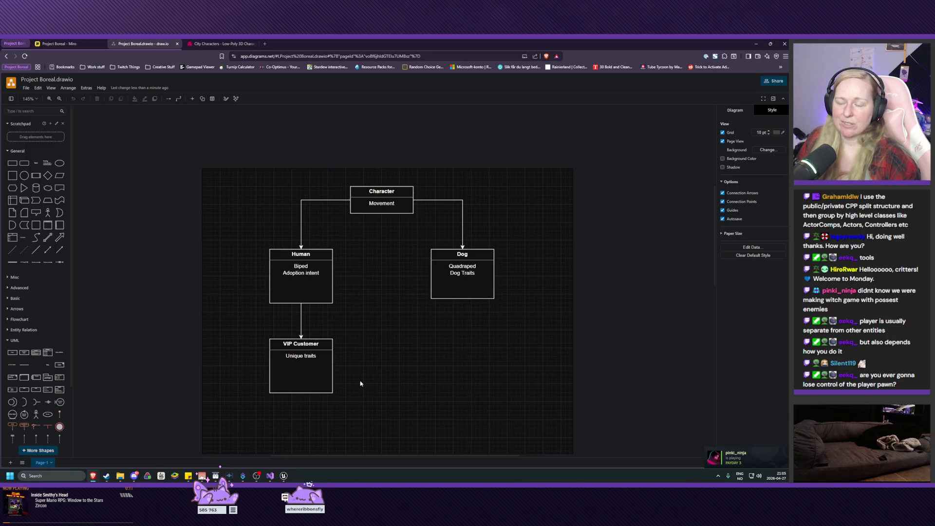
- Bring Unreal Editor's Add C++ Class dialog, with Pawn as parent, to the front
mouse_move(283, 478)
left_click(317, 438)
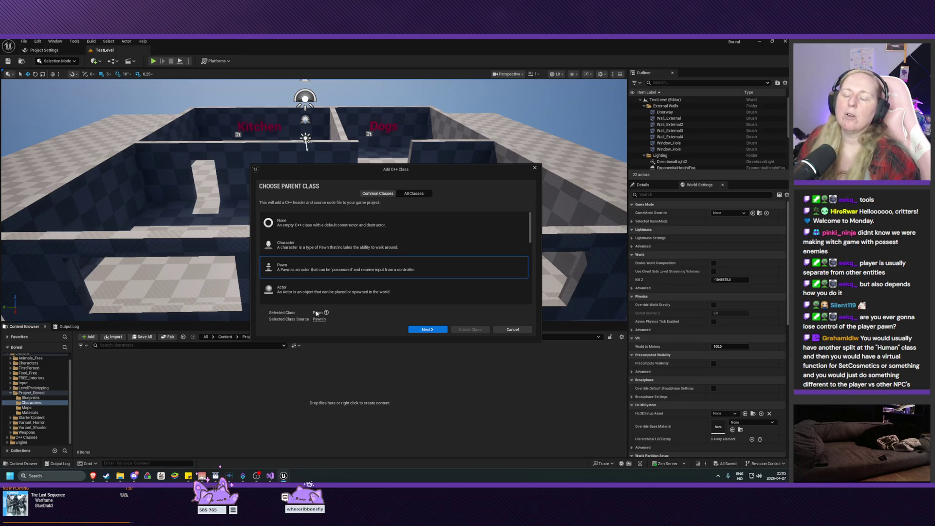
- Switch back to the Project Boreal class diagram in draw.io in Brave
mouse_move(93, 476)
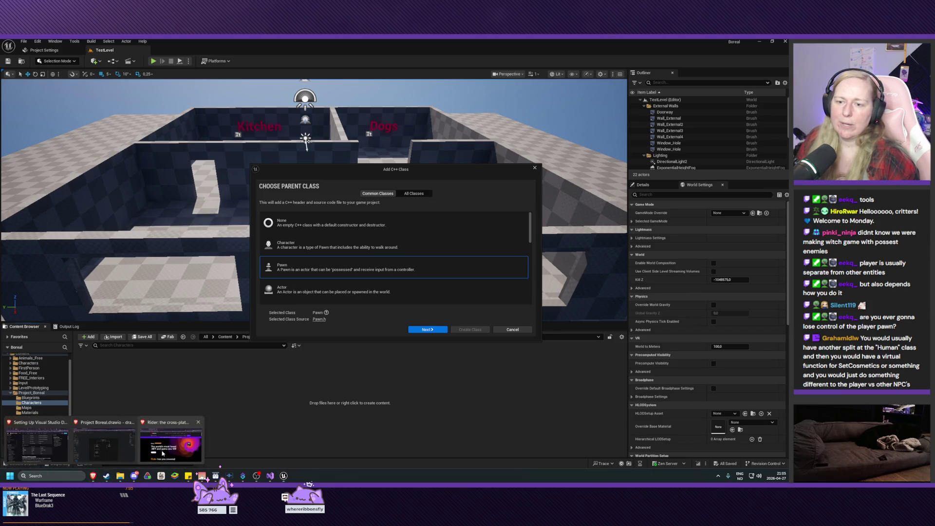
left_click(36, 440)
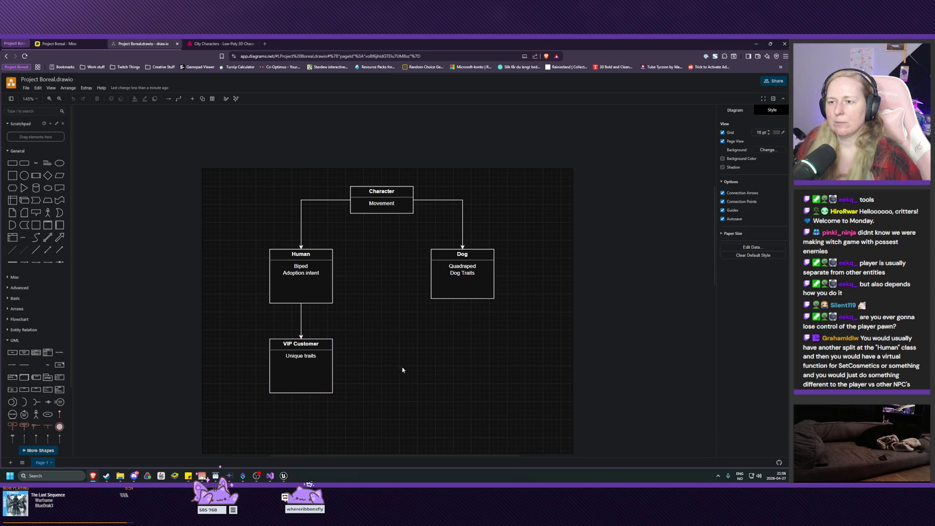
- Move VIP Customer lower and delete its connector from Human
scroll(429, 313, "down", 3)
left_click_drag(316, 298, 274, 362)
left_click(291, 272)
left_click(291, 272)
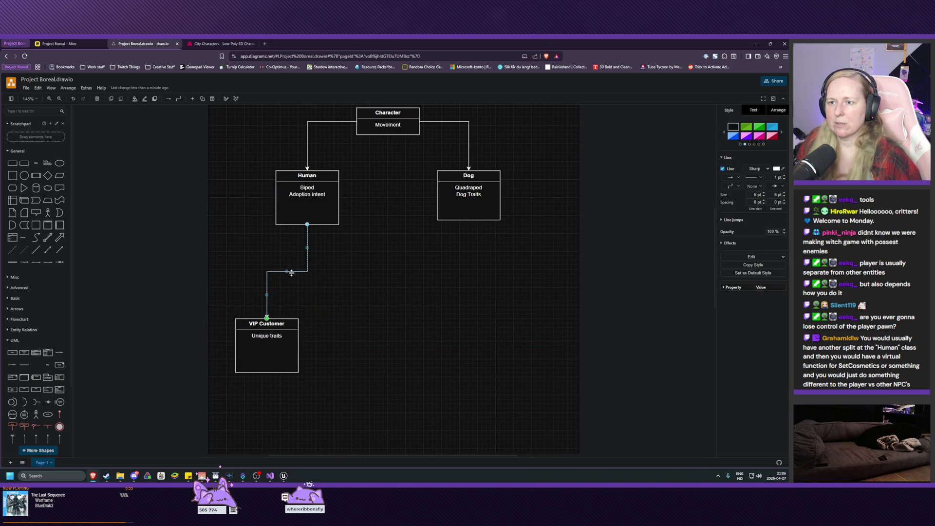
key("Delete")
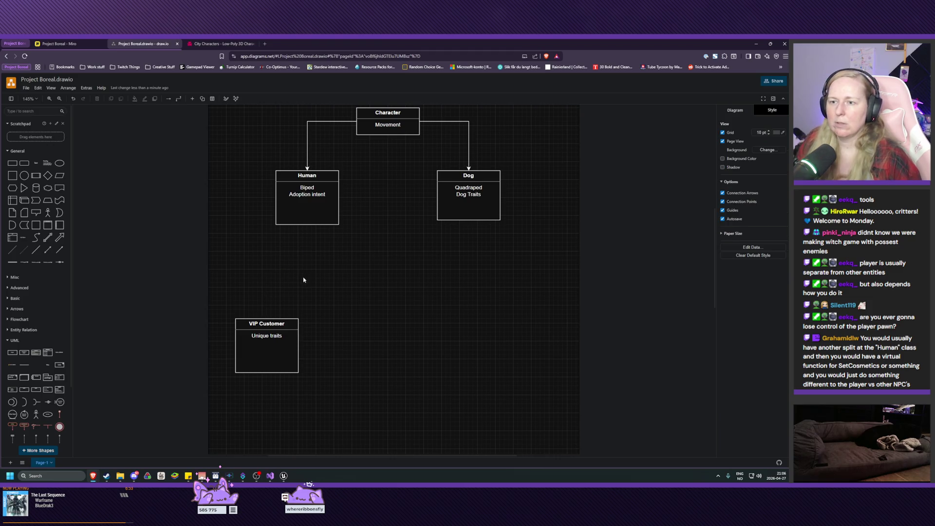
- Duplicate the Human box and place two copies side by side beneath the original
left_click(307, 211)
key("ctrl+c")
key("ctrl+v")
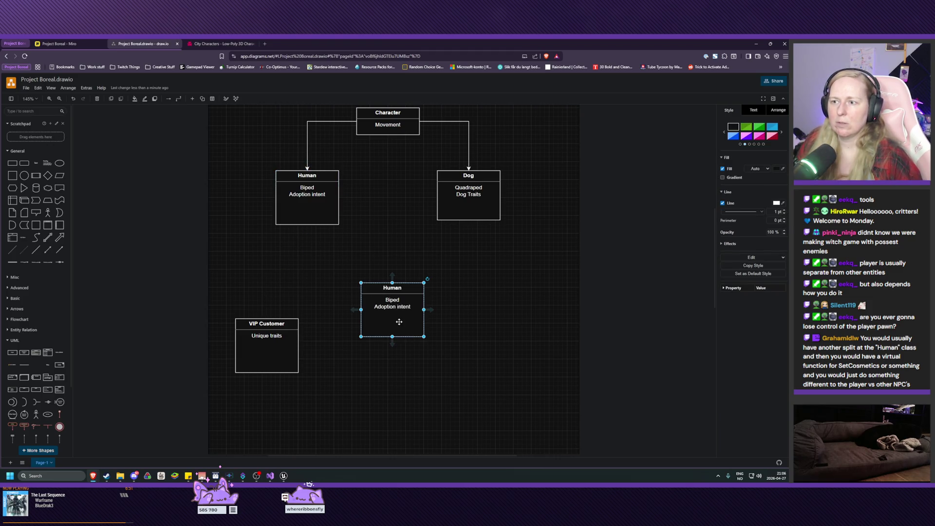
left_click_drag(399, 323, 385, 292)
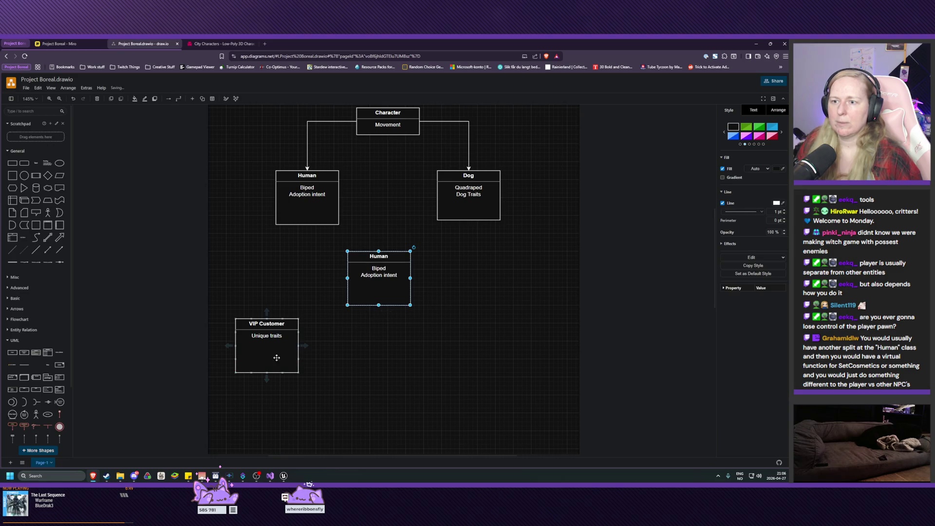
left_click_drag(266, 357, 253, 424)
left_click(379, 292)
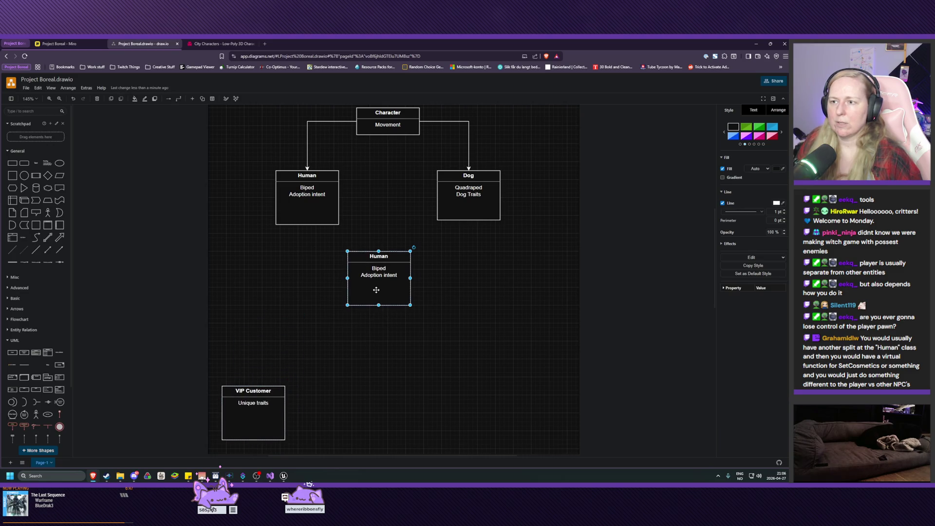
mouse_move(379, 291)
left_mouse_down()
mouse_move(411, 329)
mouse_move(265, 302)
mouse_move(251, 287)
left_mouse_up()
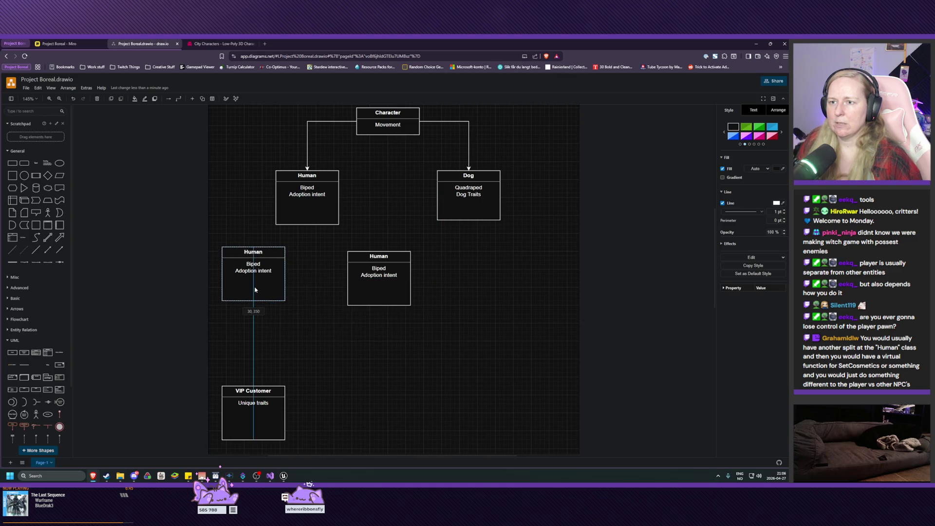
- Rename the left Human copy's title to Customer
double_click(253, 251)
left_click(255, 250)
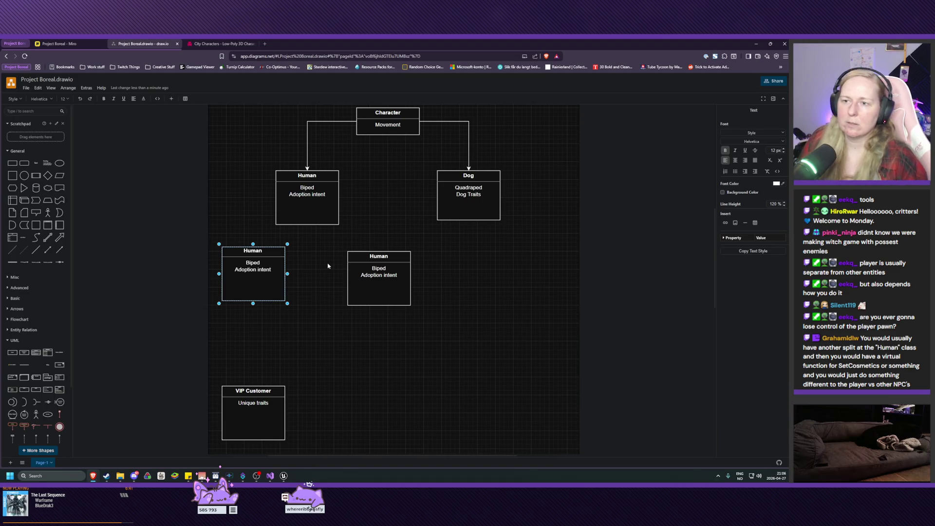
key("ctrl+a")
type("Customer")
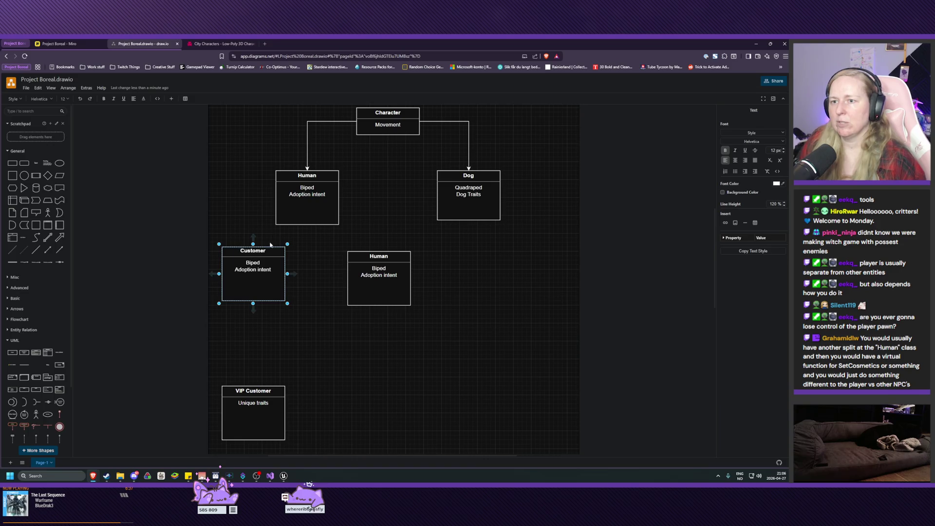
left_click(387, 288)
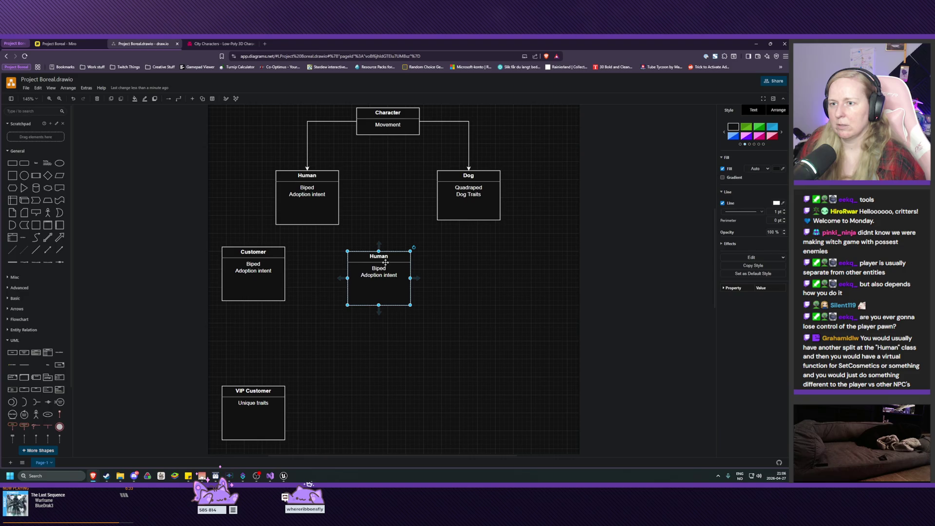
- Select the right copy's title text 'Human' for renaming
double_click(382, 257)
left_click(395, 264)
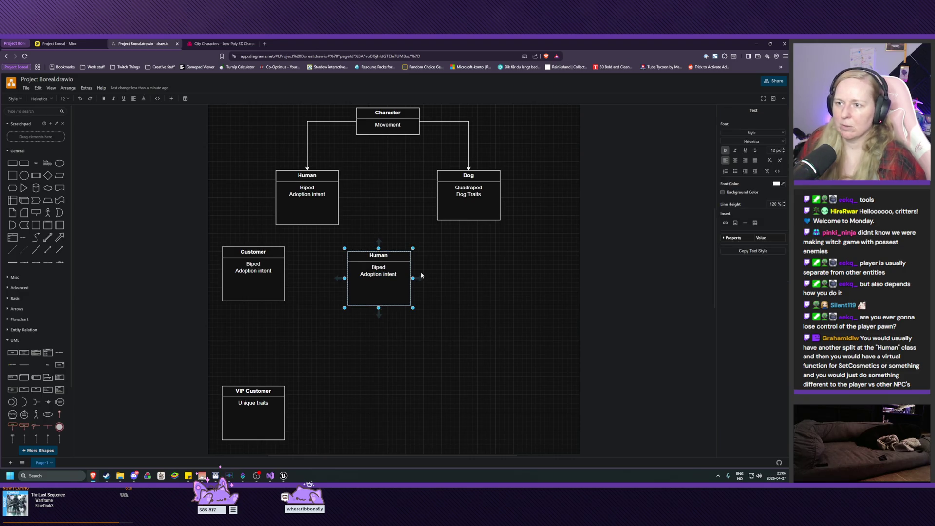
key("ctrl+a")
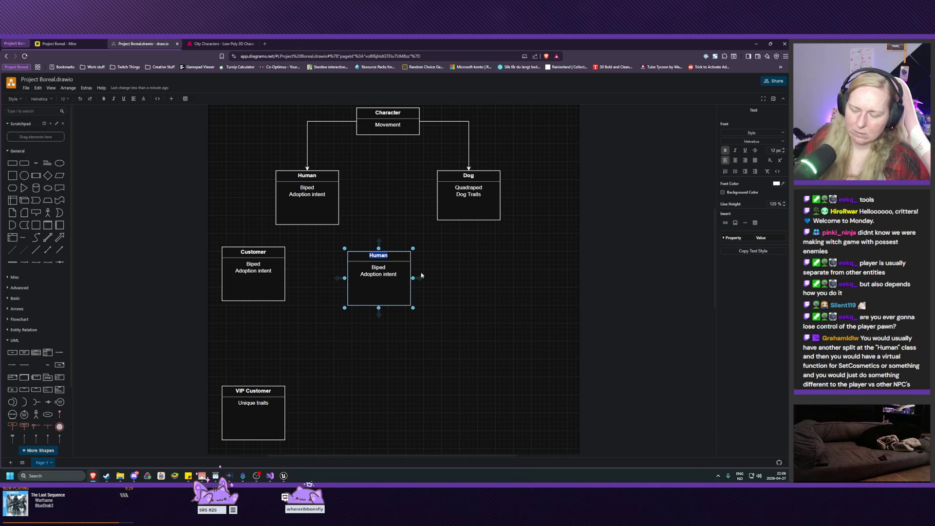
- Name the right copy Player, then move VIP Customer and Player upward
type("Player")
left_click(419, 290)
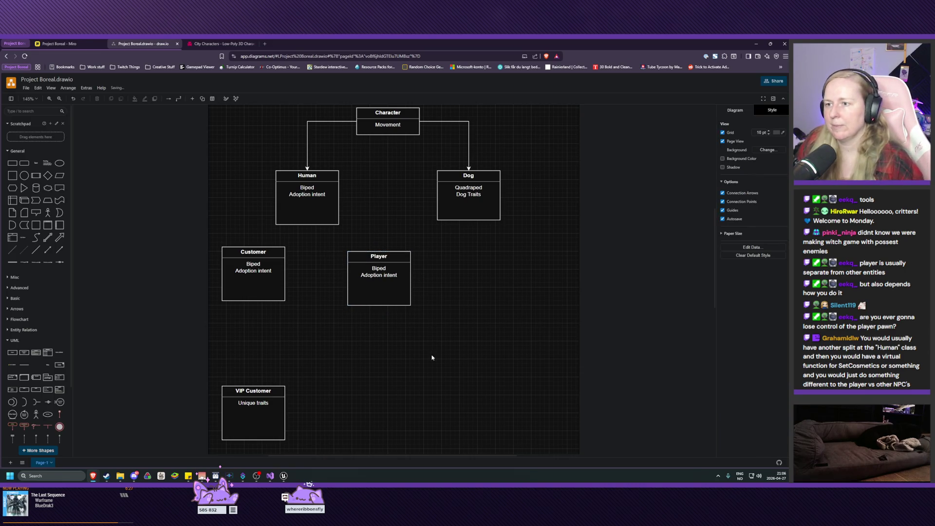
left_click_drag(264, 417, 263, 372)
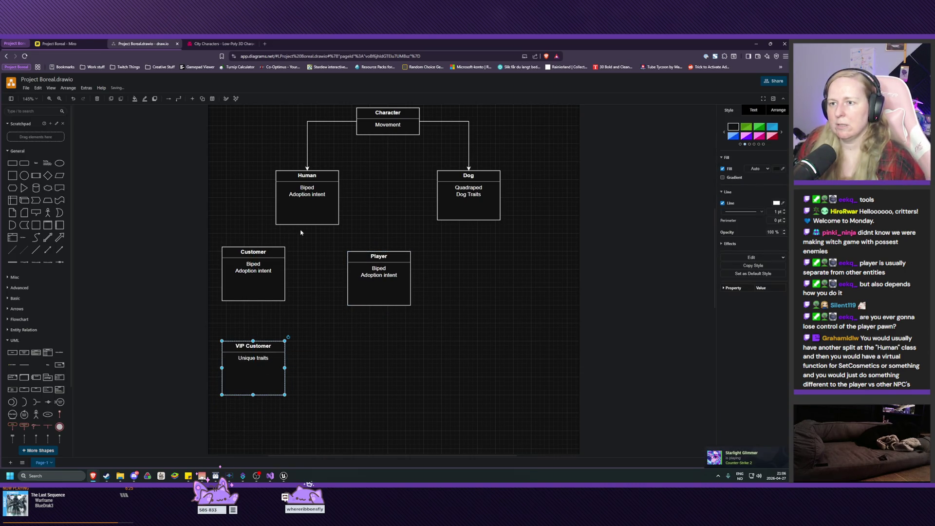
left_click_drag(382, 290, 369, 285)
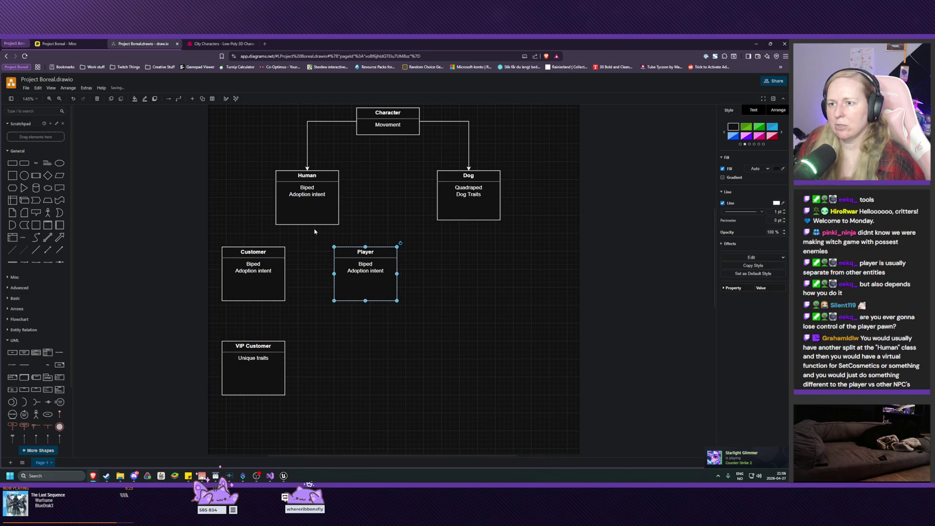
left_click(317, 233)
- Draw an arrow from Human down to Customer
left_click(306, 200)
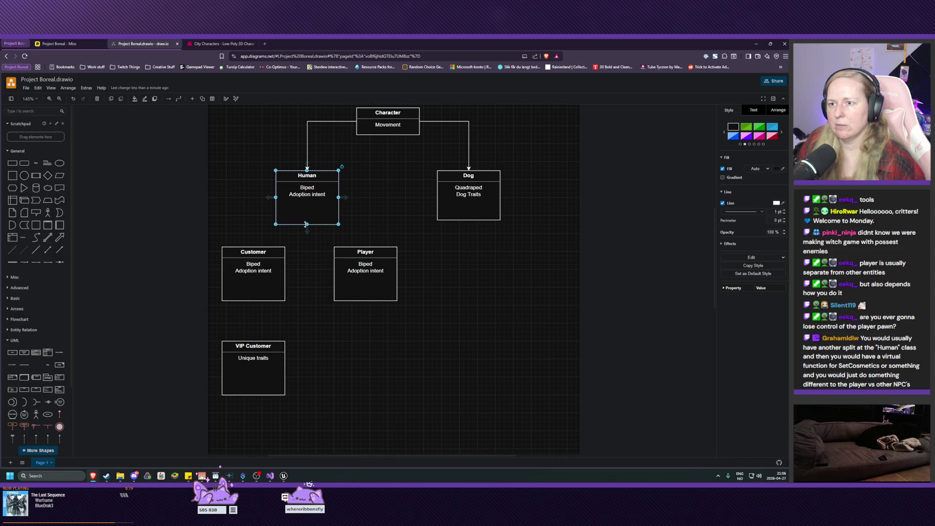
left_click(307, 232)
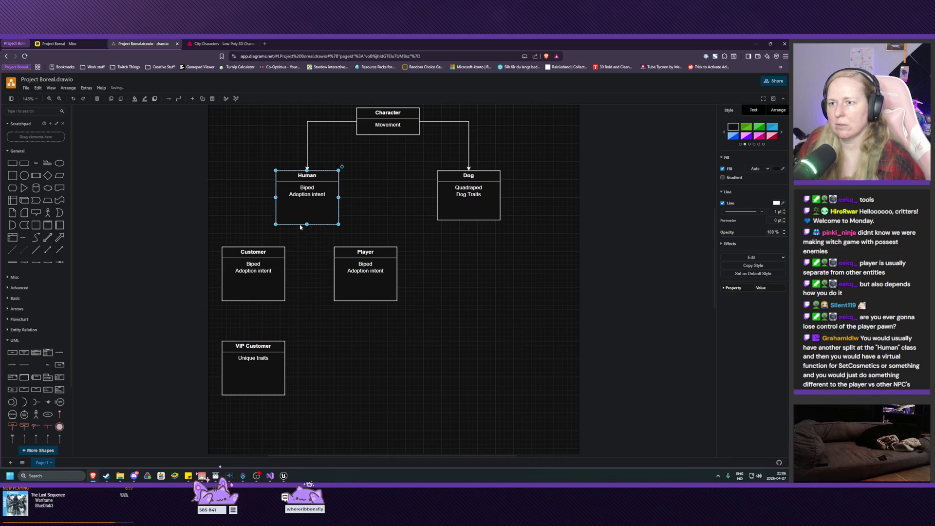
key("ctrl+z")
left_click_drag(307, 232, 255, 253)
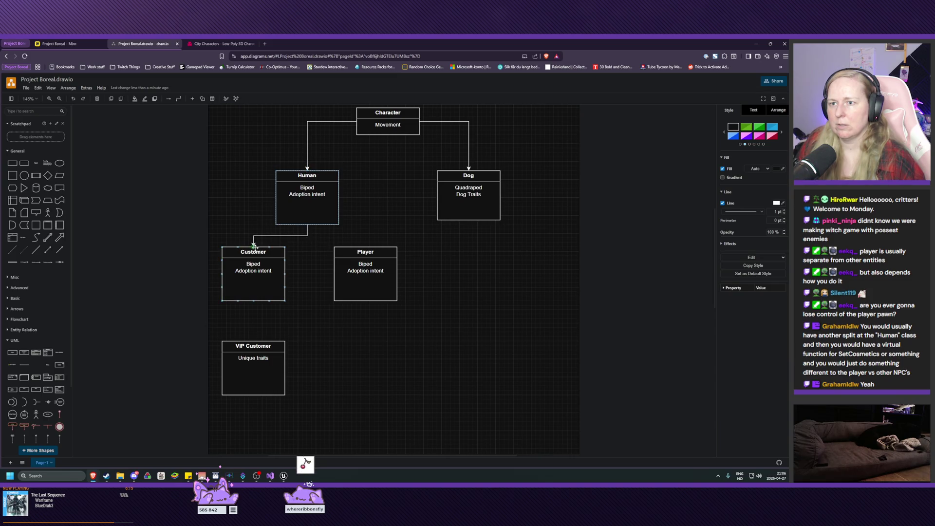
left_click(324, 245)
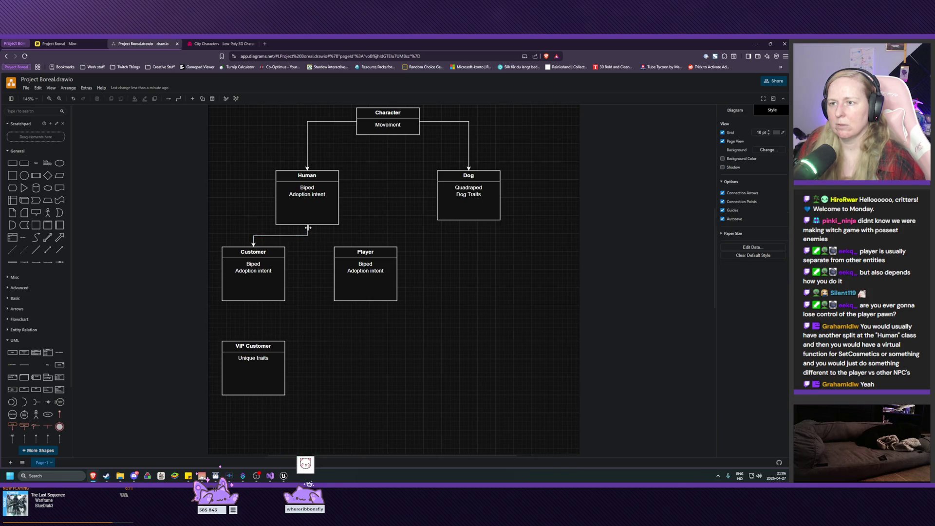
left_click(307, 234)
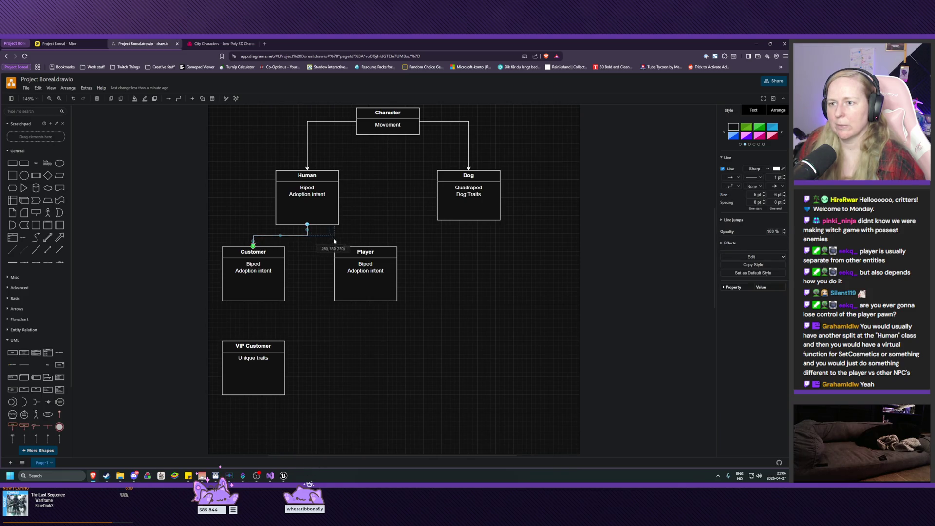
left_click(314, 262)
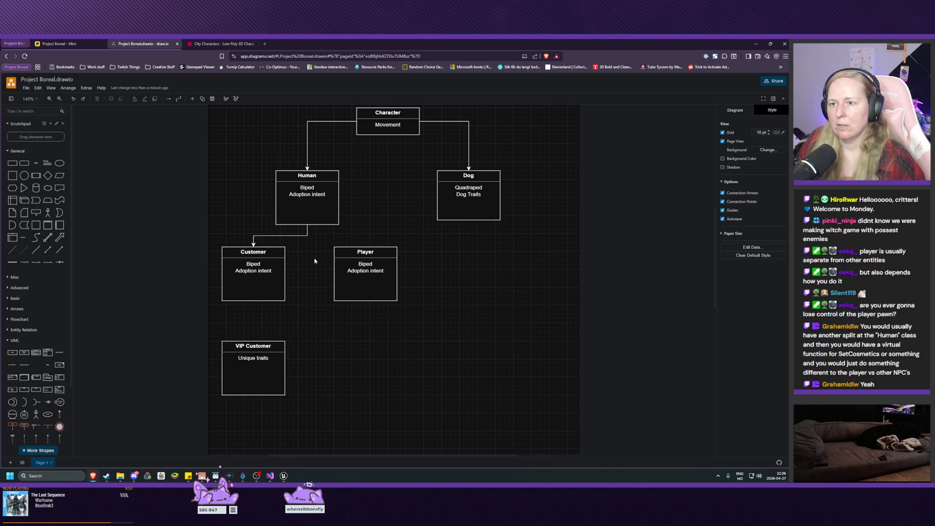
- Draw an arrow from Customer down to VIP Customer and nudge Player left
left_click(249, 291)
left_click_drag(253, 308, 254, 359)
left_click(375, 386)
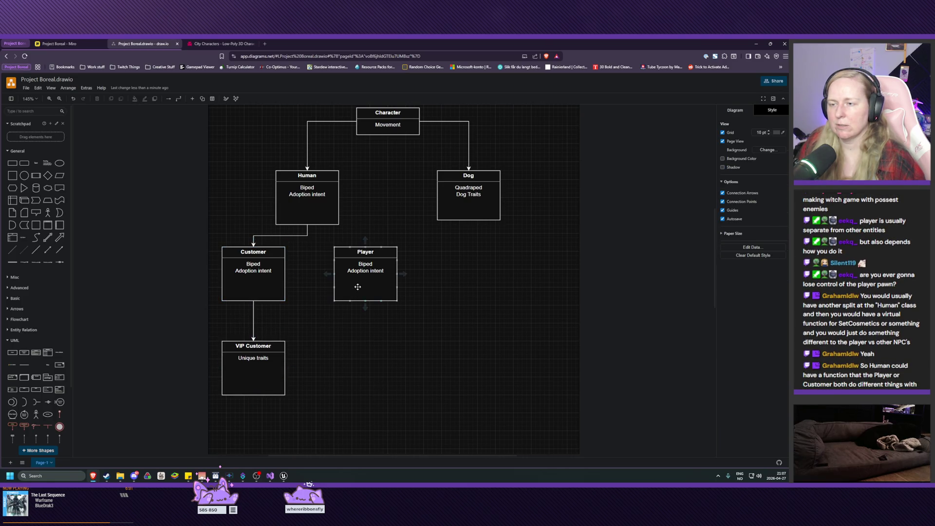
left_click_drag(357, 287, 354, 287)
- Remove 'Adoption intent' from Human so it lists only Biped
left_click(331, 348)
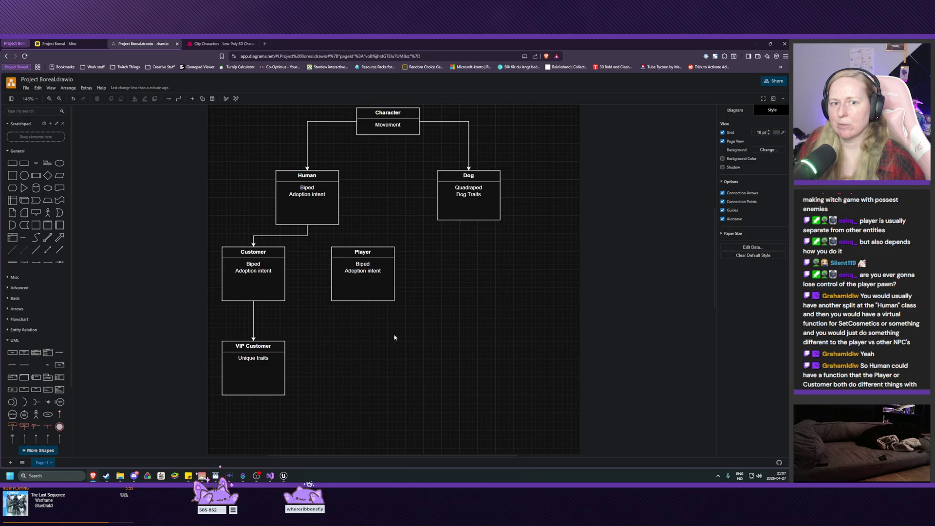
left_click_drag(395, 337, 426, 355)
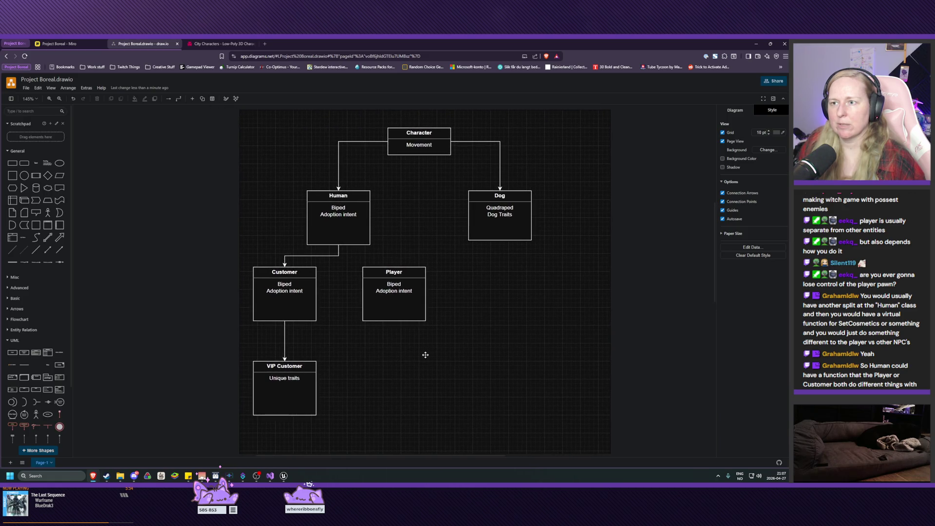
left_click(351, 213)
double_click(334, 214)
left_click(335, 215)
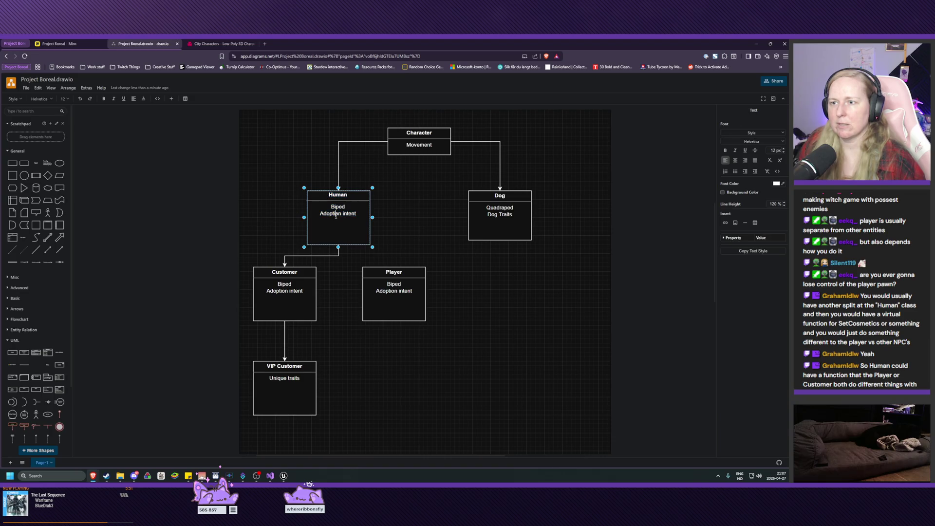
key("BackSpace")
key("BackSpace")
key("BackSpace")
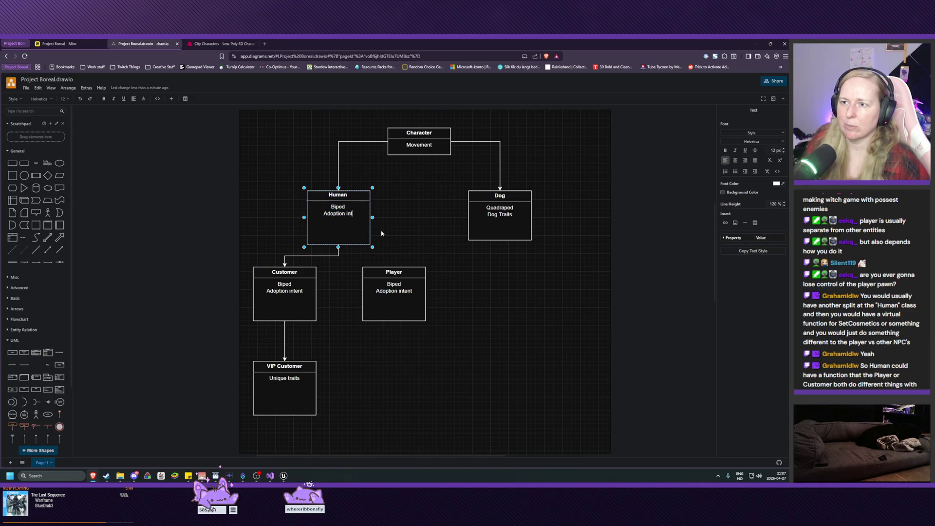
key("BackSpace")
key("BackSpace")
key("BackSpace")
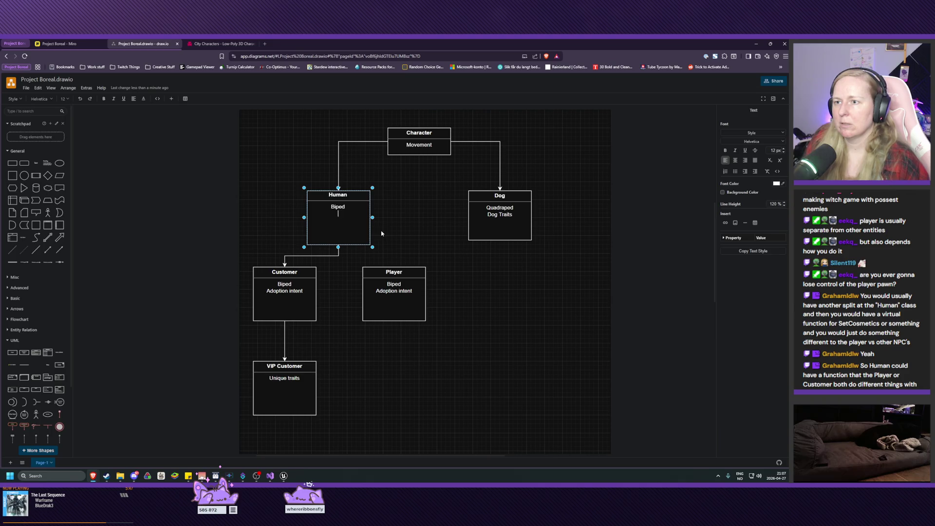
left_click(296, 285)
- Delete the Biped line from the Customer box
double_click(282, 284)
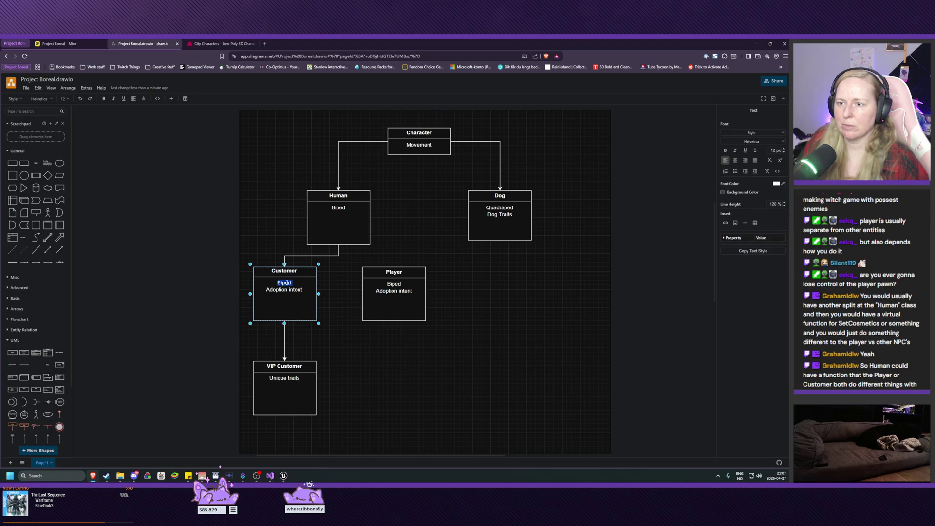
key("Delete")
key("Delete")
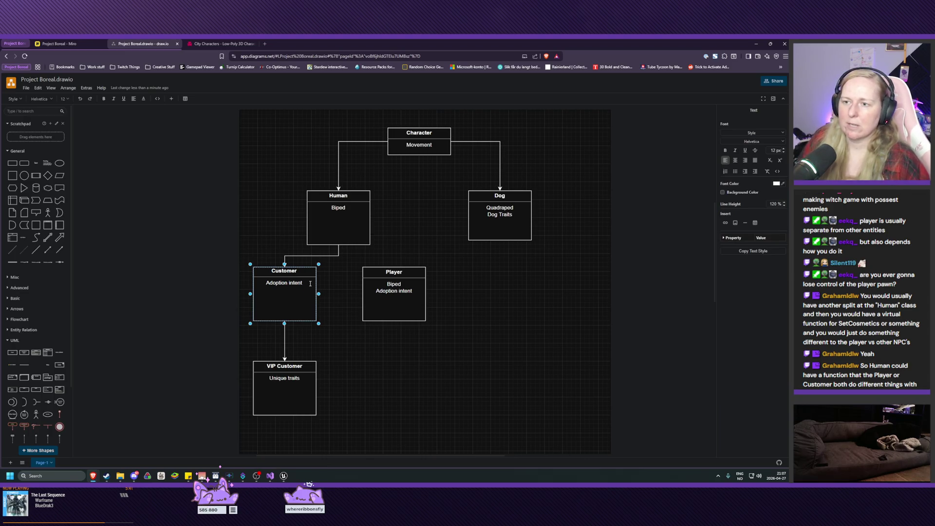
left_click(380, 303)
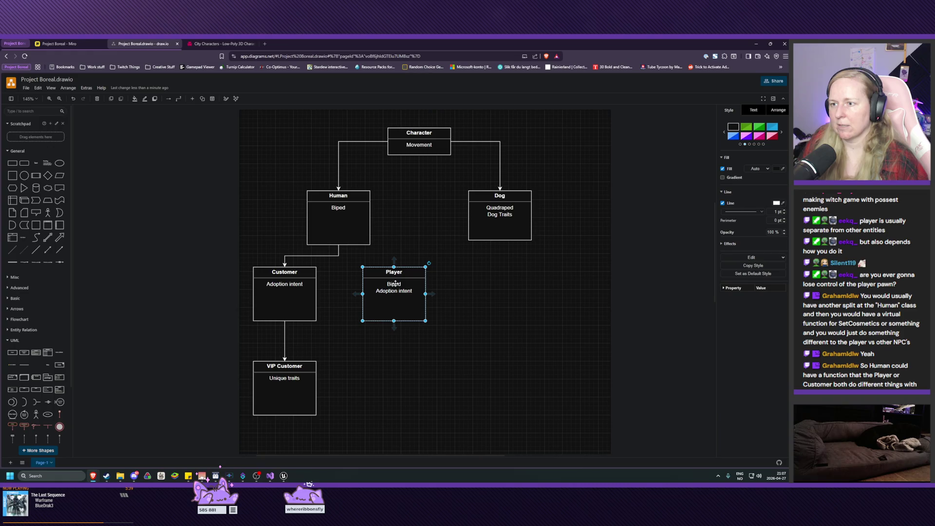
- Replace Player's trait lines with 'Player Cosmetics'
triple_click(398, 290)
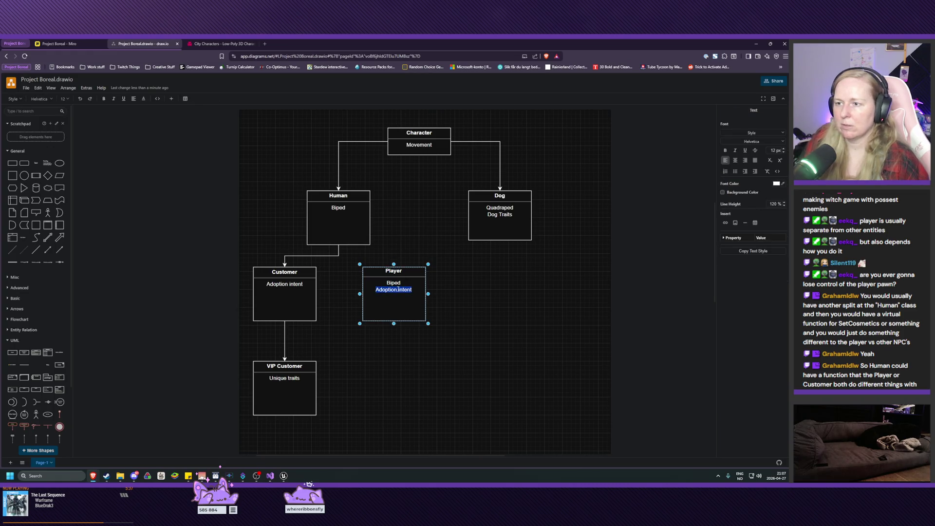
key("BackSpace")
key("BackSpace")
key("BackSpace")
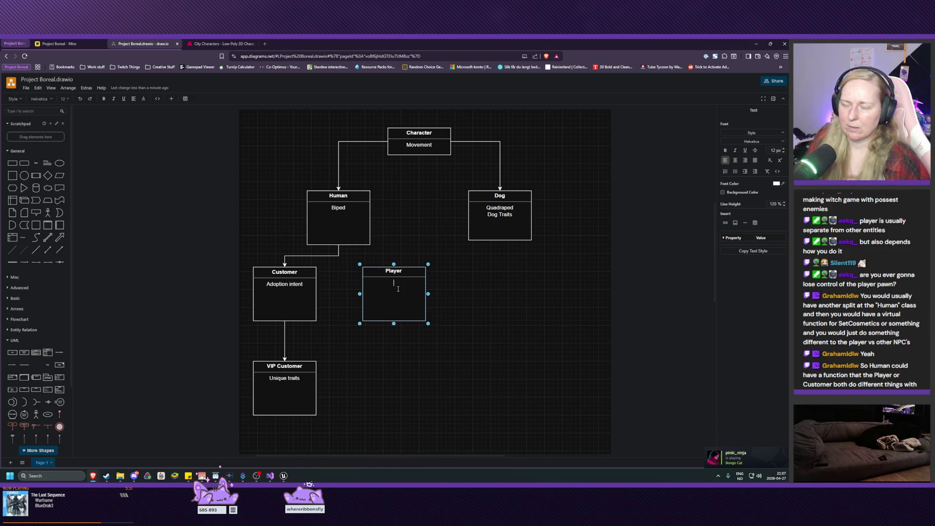
type("Player")
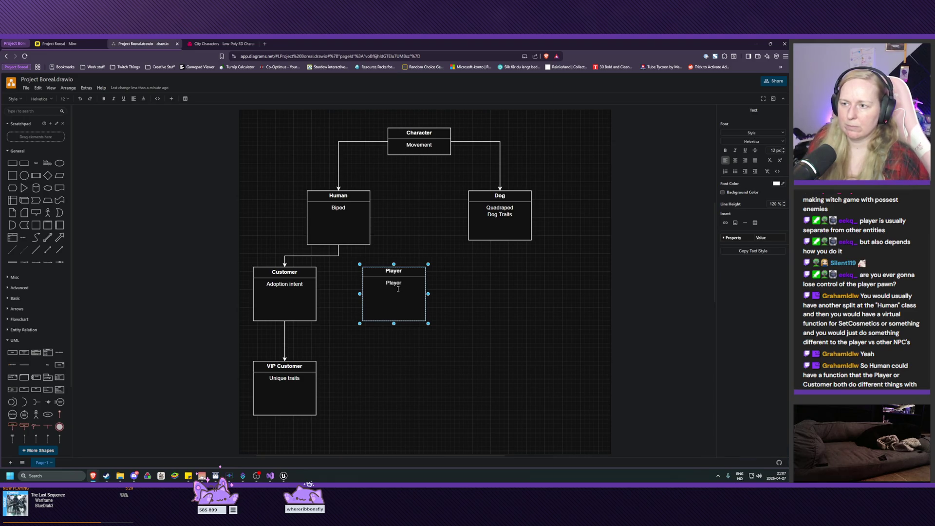
type(" Cosme")
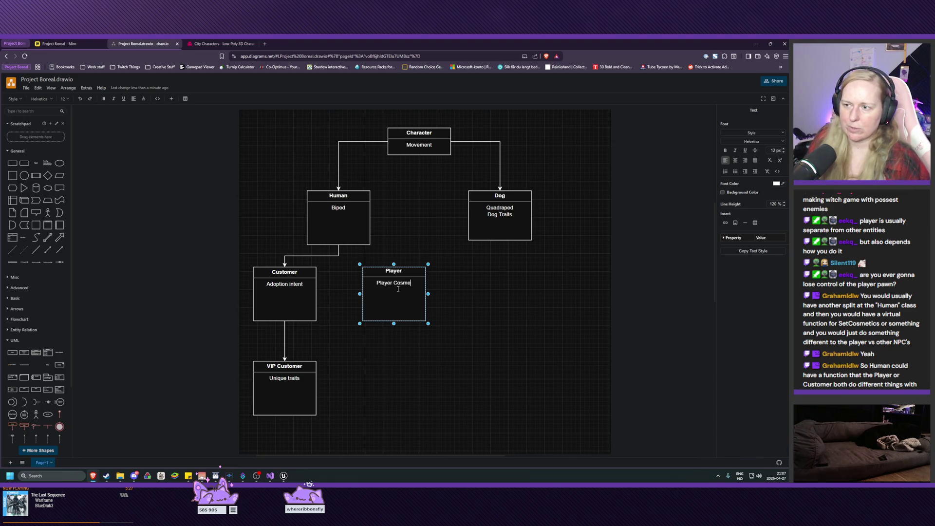
type("tics")
left_click(285, 287)
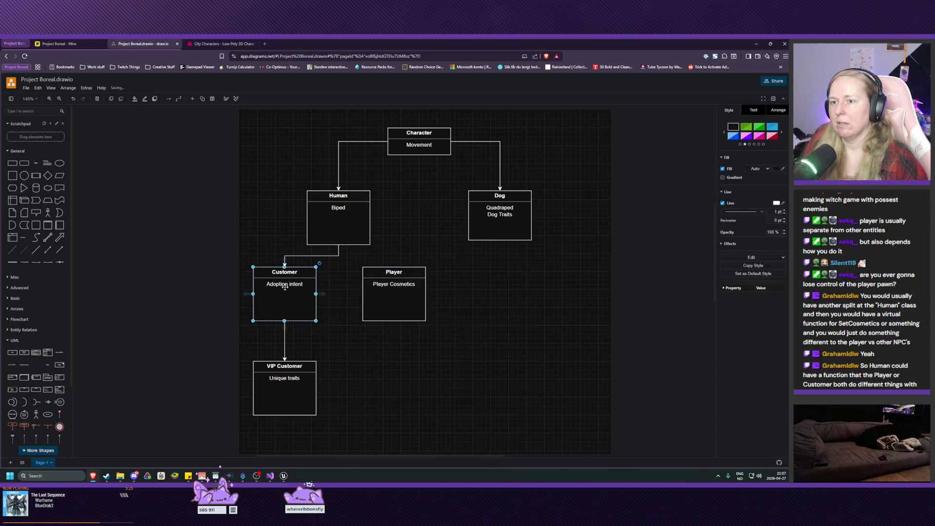
- Add a 'Randomised appearance' line above Adoption intent in Customer
double_click(285, 287)
key("Left")
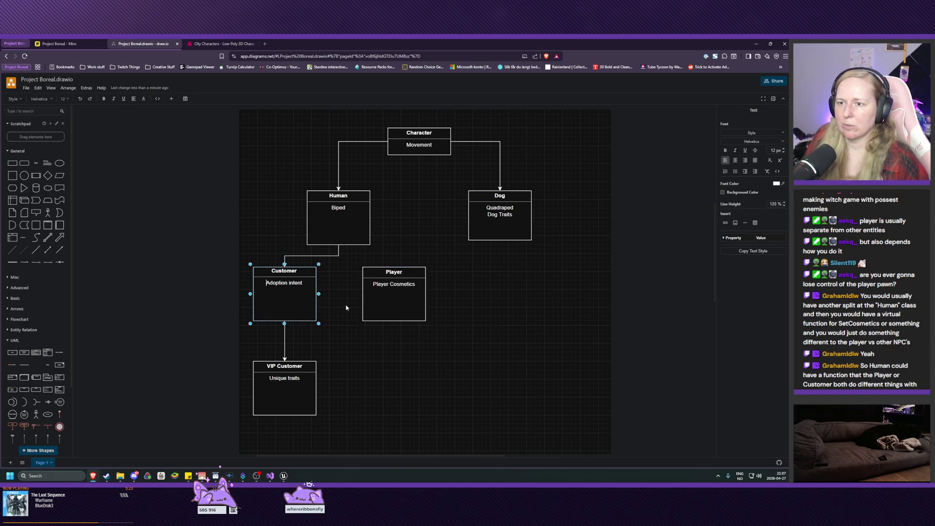
key("Left")
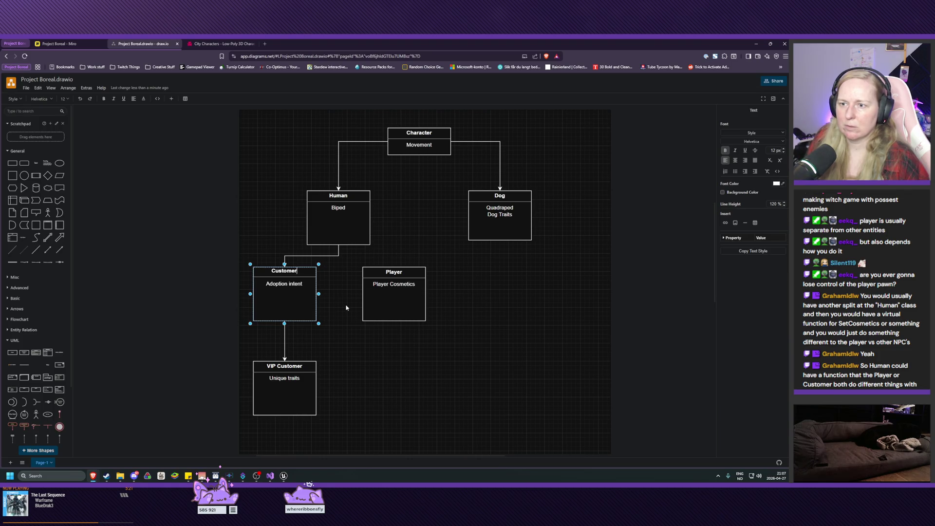
key("Down")
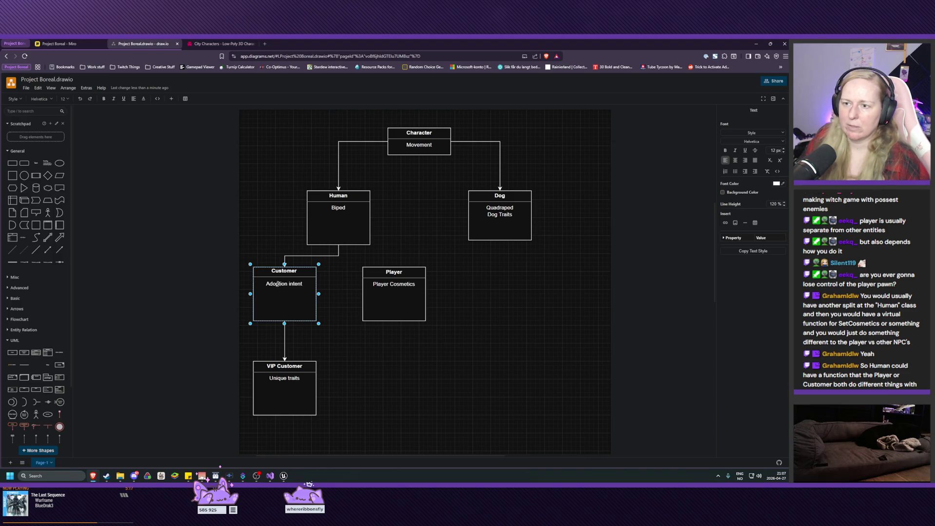
key("Return")
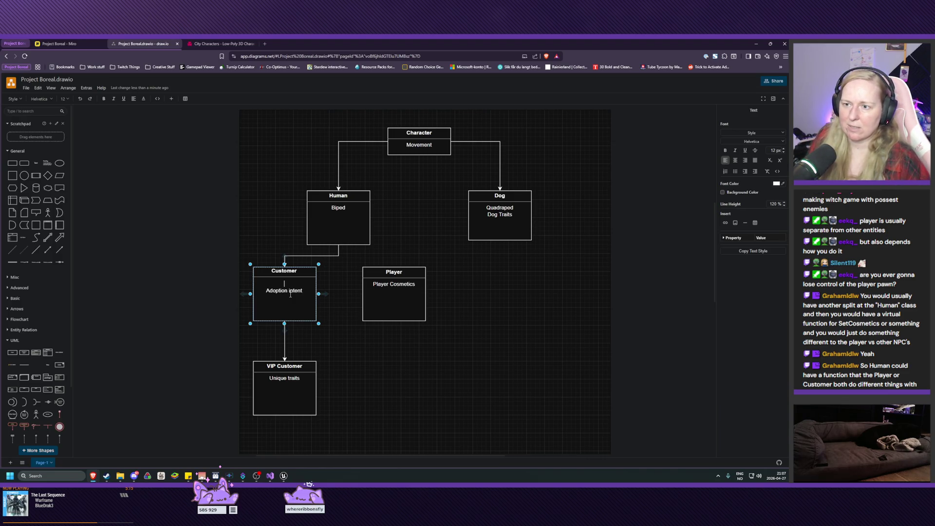
type("Random")
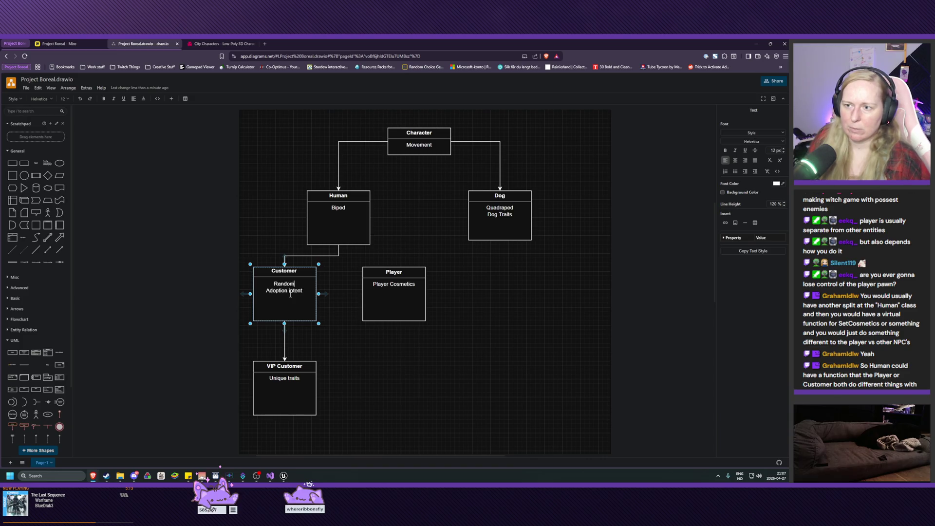
type("ised appearance")
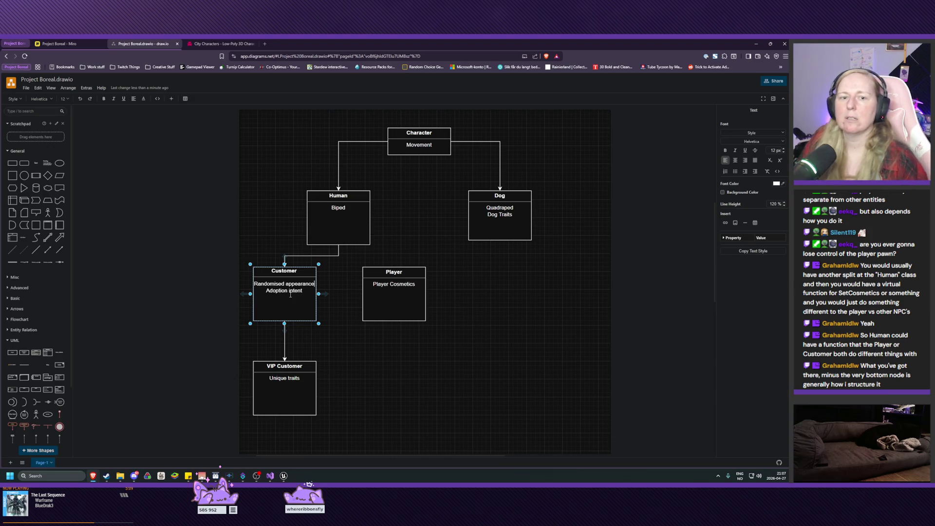
left_click(440, 370)
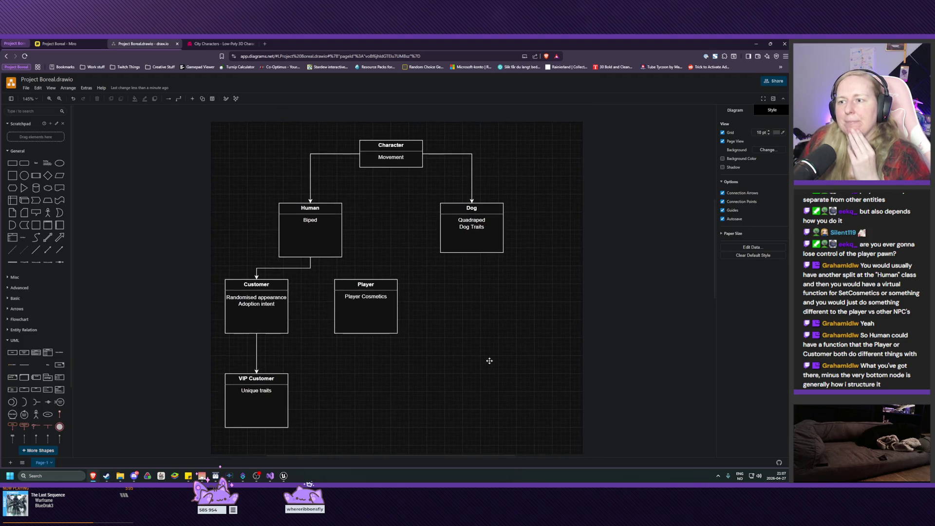
- Redraw the Human-to-Customer arrow and add an arrow from Human to Player
left_click(310, 266)
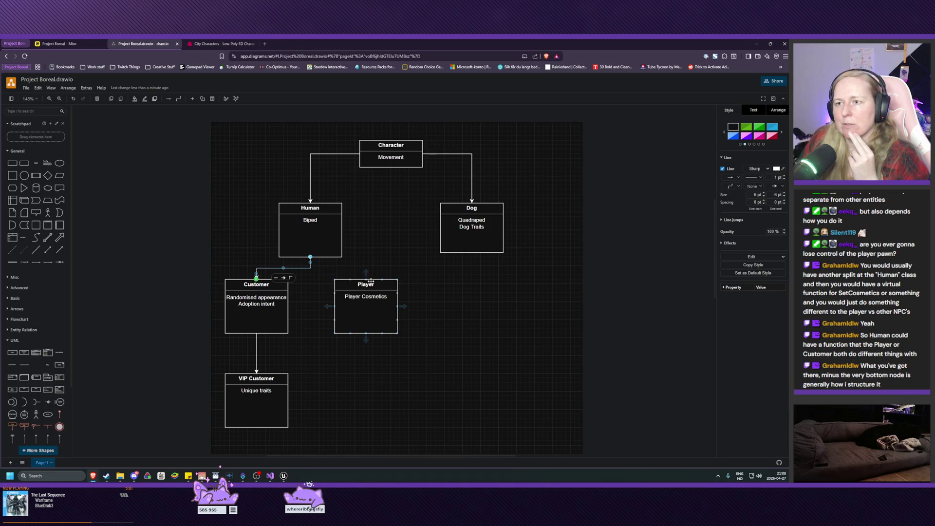
left_click(322, 263)
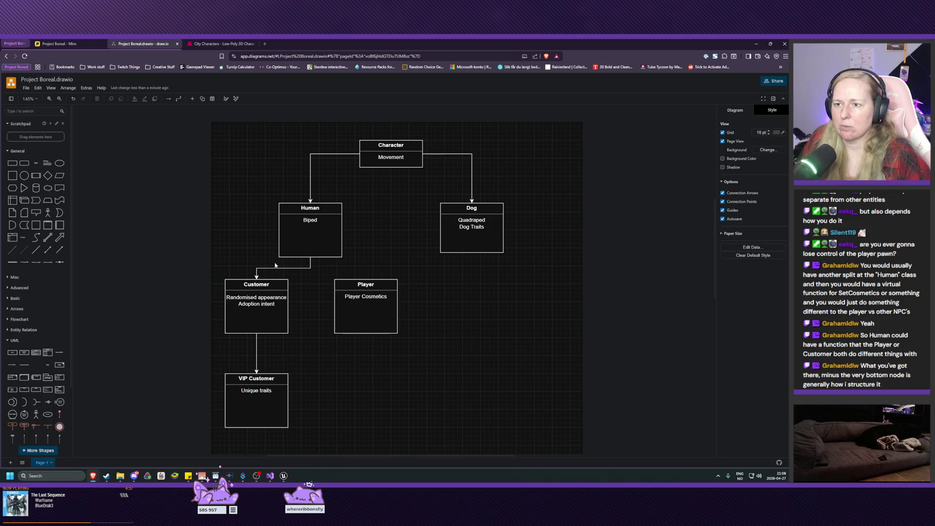
left_click(310, 267)
key("Delete")
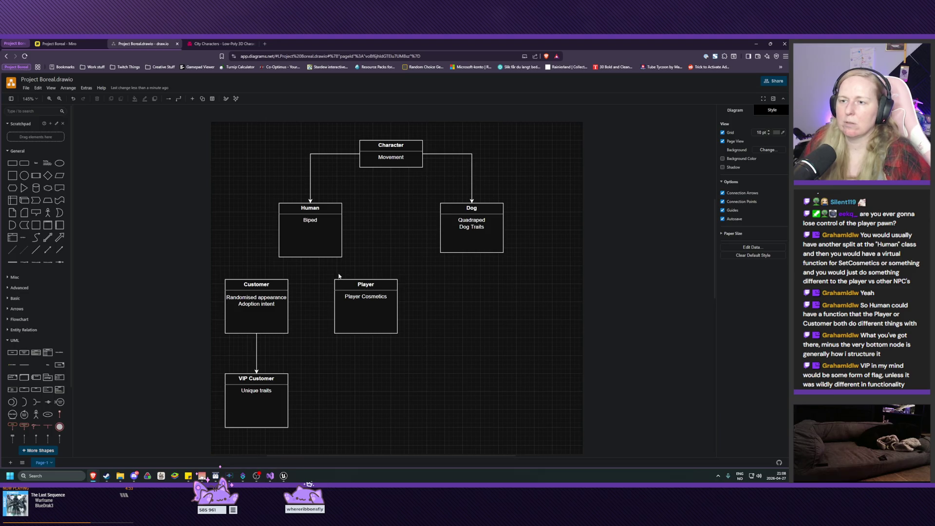
left_click_drag(273, 230, 257, 277)
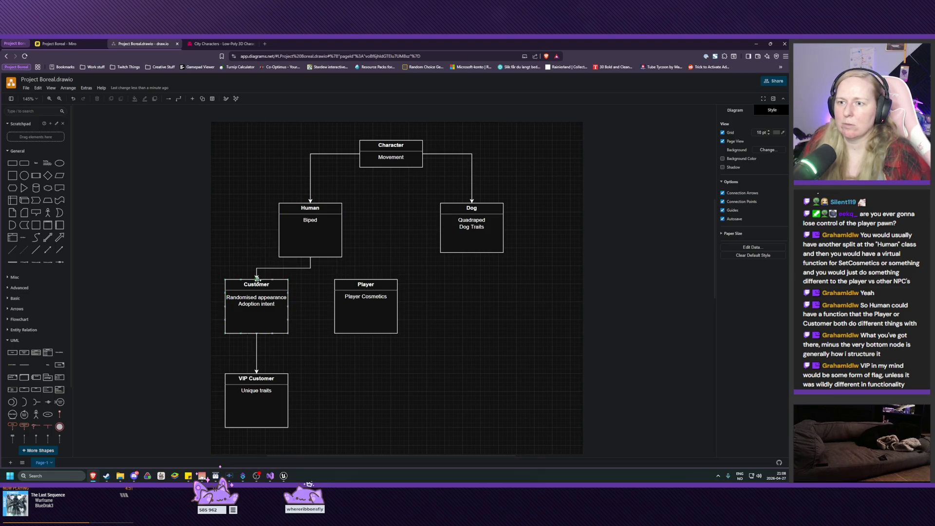
left_click_drag(348, 229, 370, 282)
left_click(407, 382)
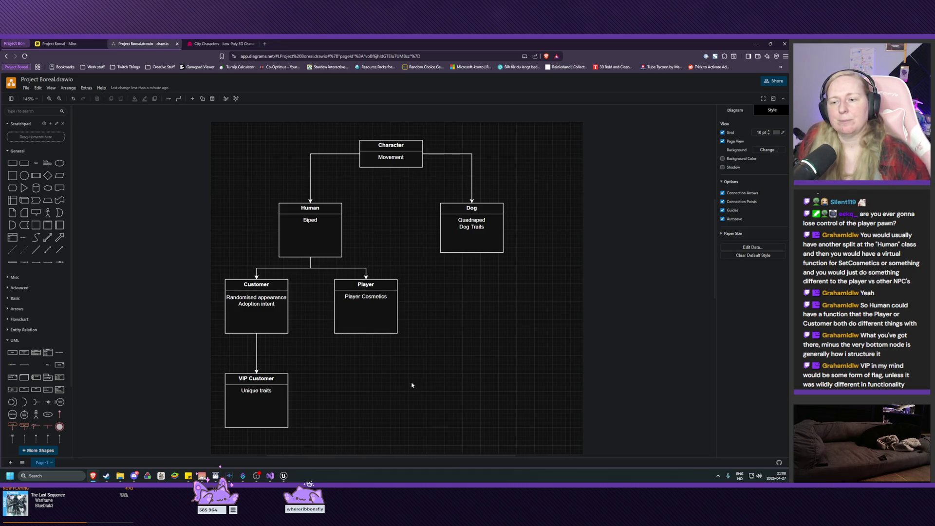
- Select the VIP Customer and Customer boxes to check their placement
left_click_drag(318, 353, 205, 447)
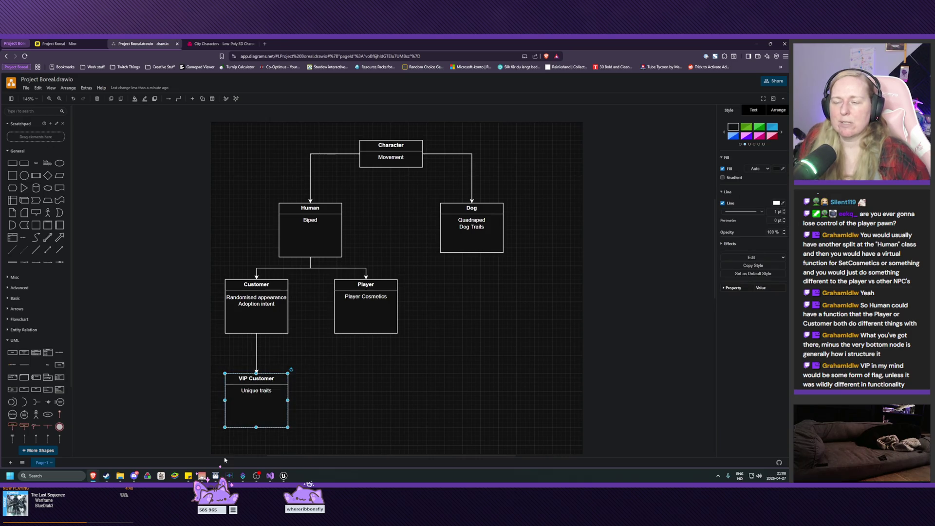
left_click(326, 382)
left_click_drag(316, 354, 211, 443)
left_click(341, 394)
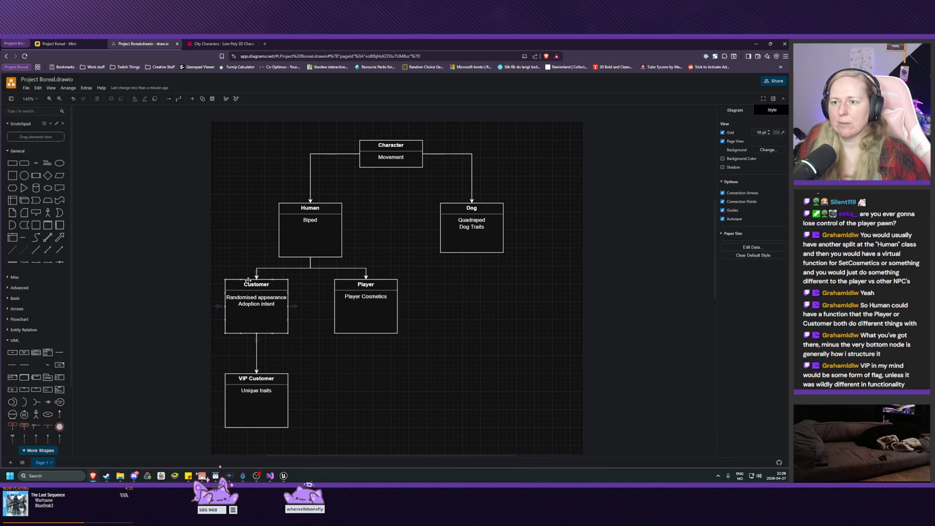
left_click_drag(220, 268, 339, 372)
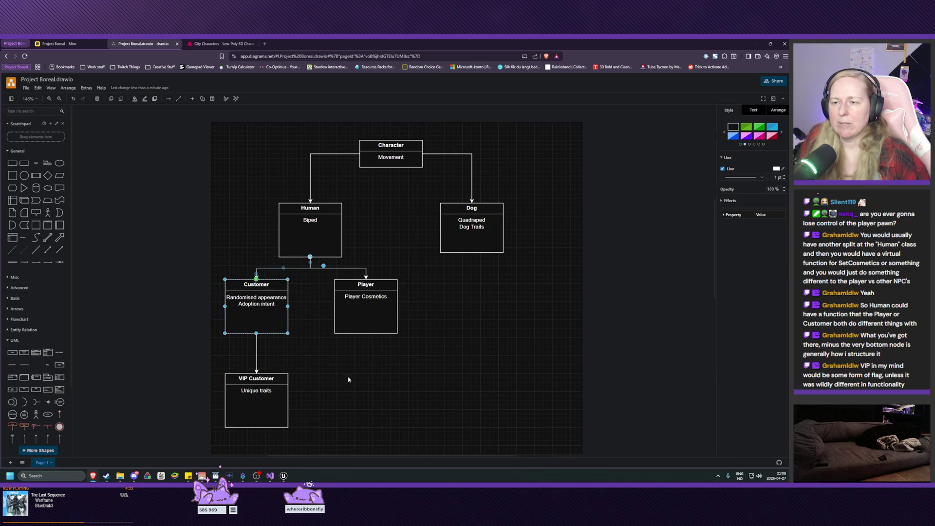
left_click(343, 378)
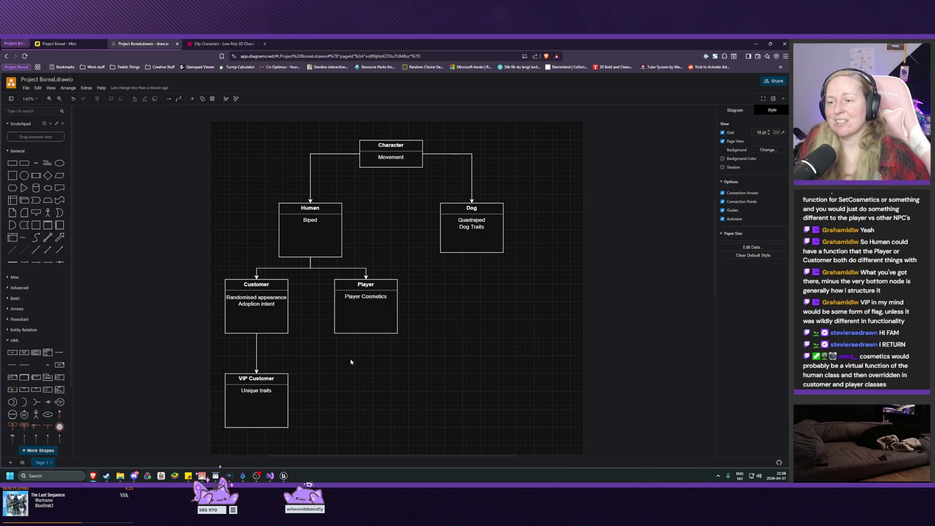
- Lower Customer and Player slightly so both sit level beneath Human
mouse_move(351, 363)
left_mouse_down()
mouse_move(407, 363)
mouse_move(402, 352)
left_mouse_up()
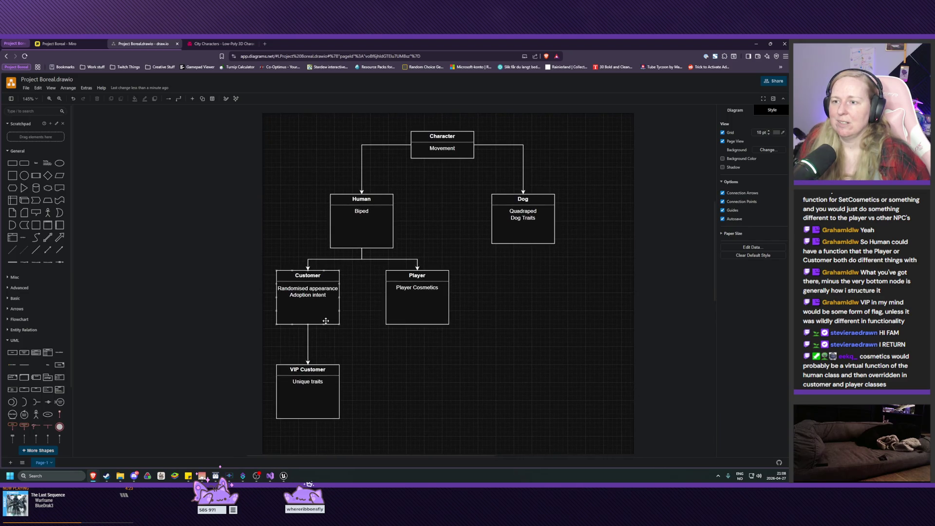
left_click_drag(326, 321, 326, 329)
left_click_drag(430, 311, 430, 320)
left_click(392, 376)
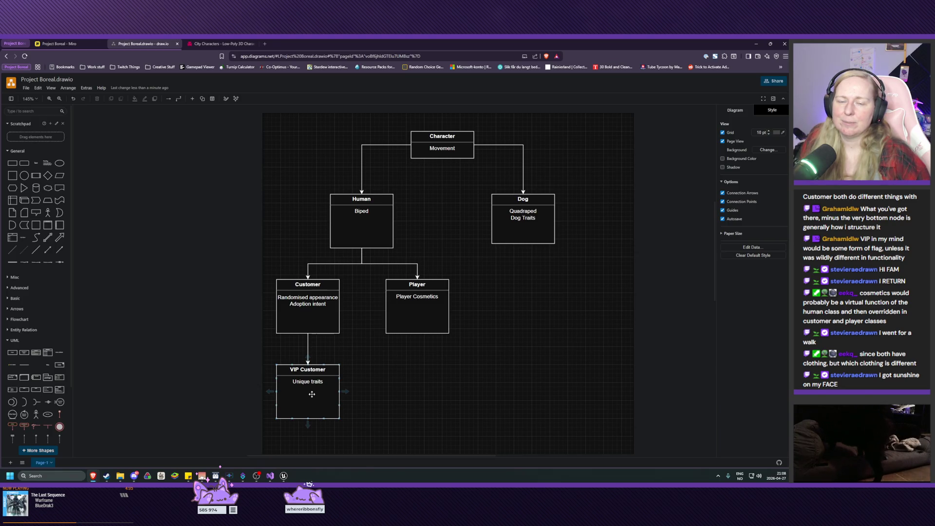
- Rewrite Player's note as 'Cosmetic overide'
left_click(347, 220)
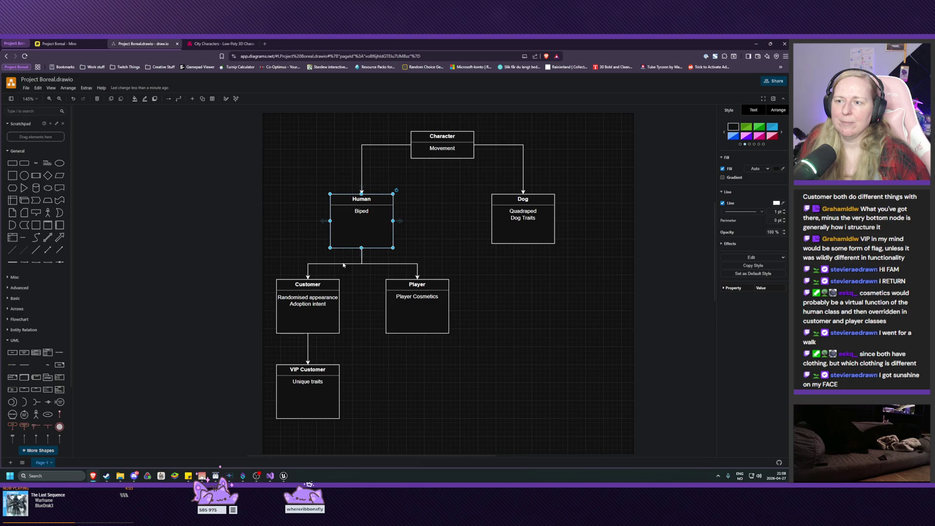
left_click(326, 292)
double_click(420, 296)
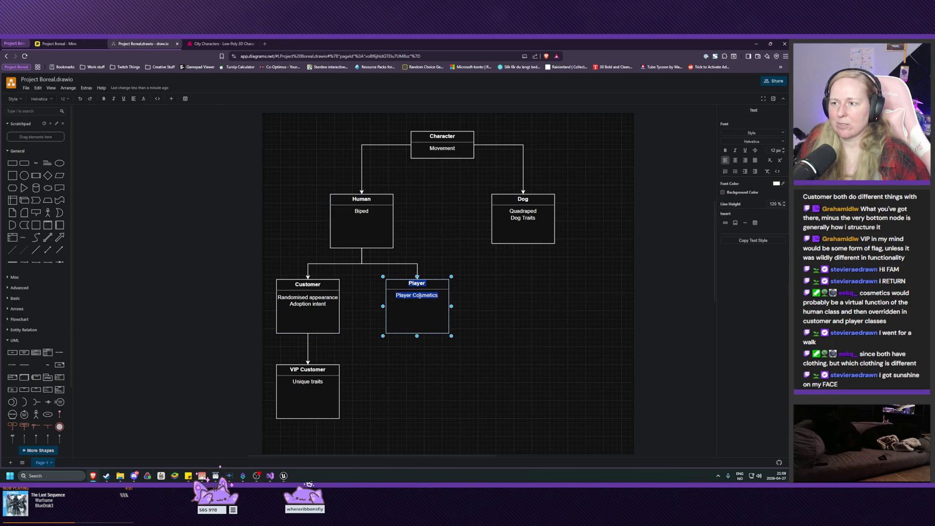
left_click(433, 298)
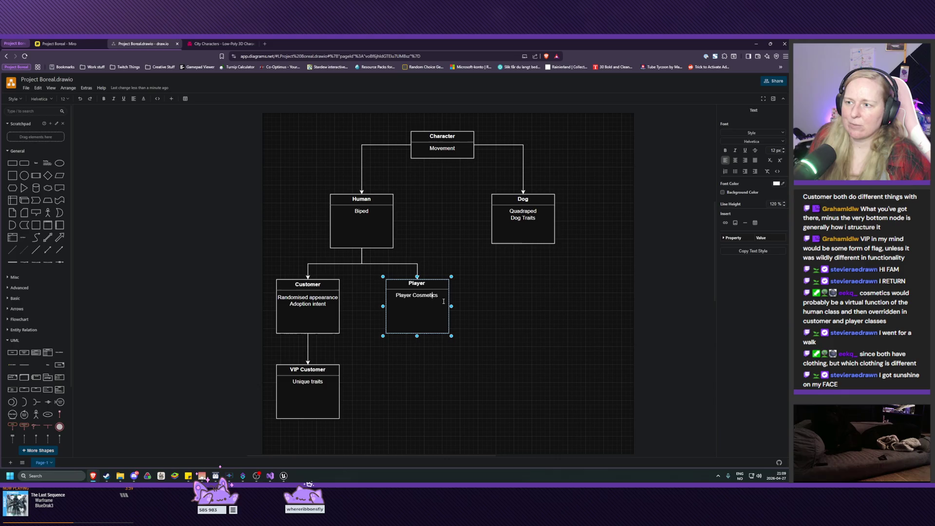
key("BackSpace")
key("BackSpace")
key("BackSpace")
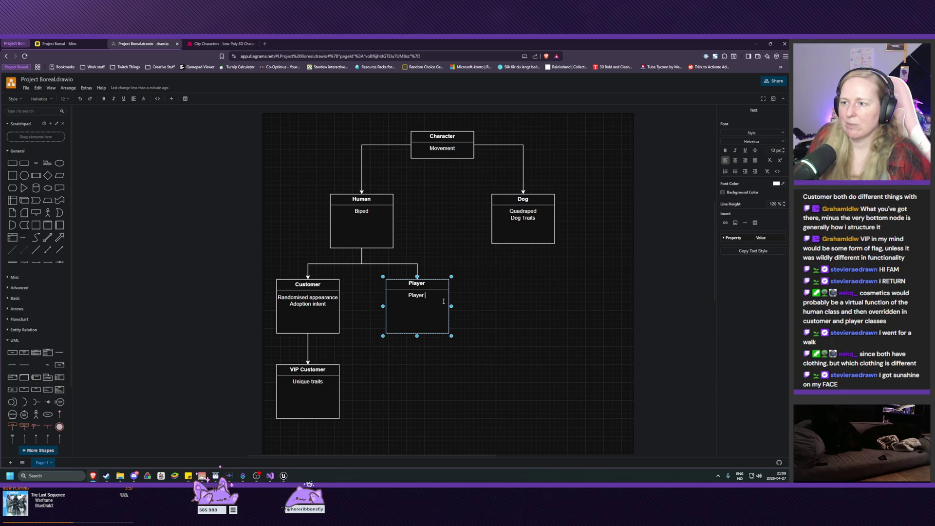
key("BackSpace")
key("BackSpace")
key("BackSpace")
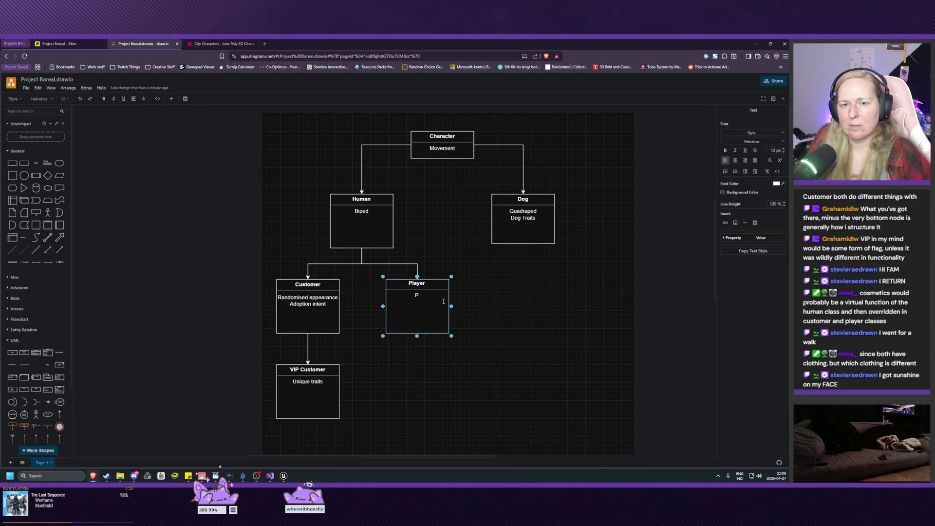
key("BackSpace")
type("C")
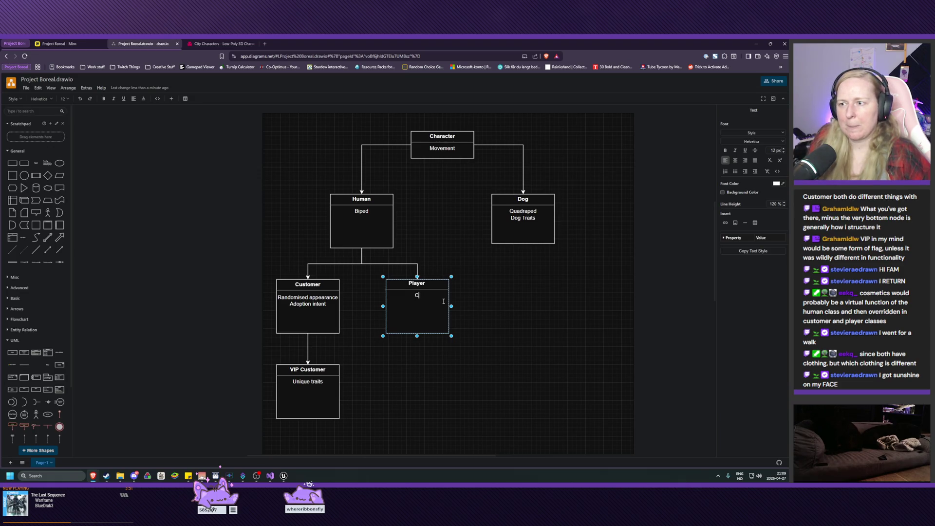
type("osmetic overide")
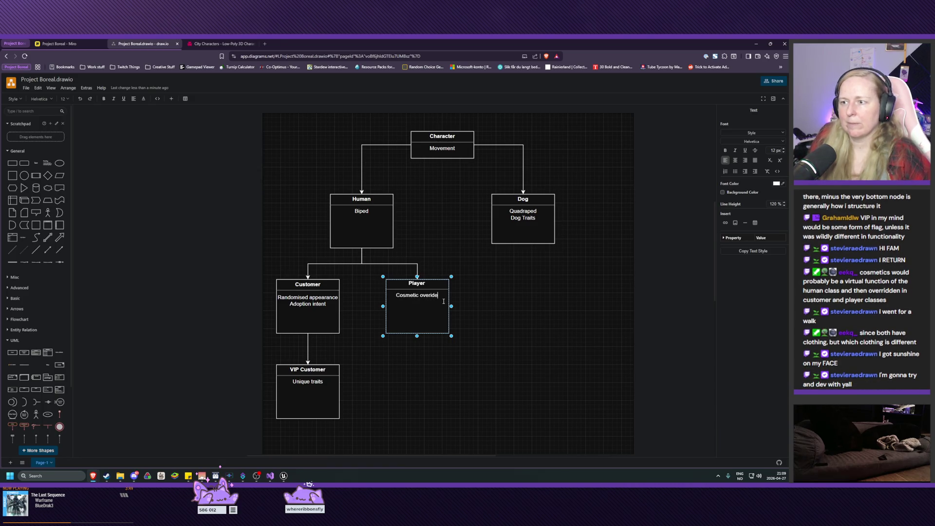
- Add a Cosmetics line under Biped in the Human box
left_click(360, 219)
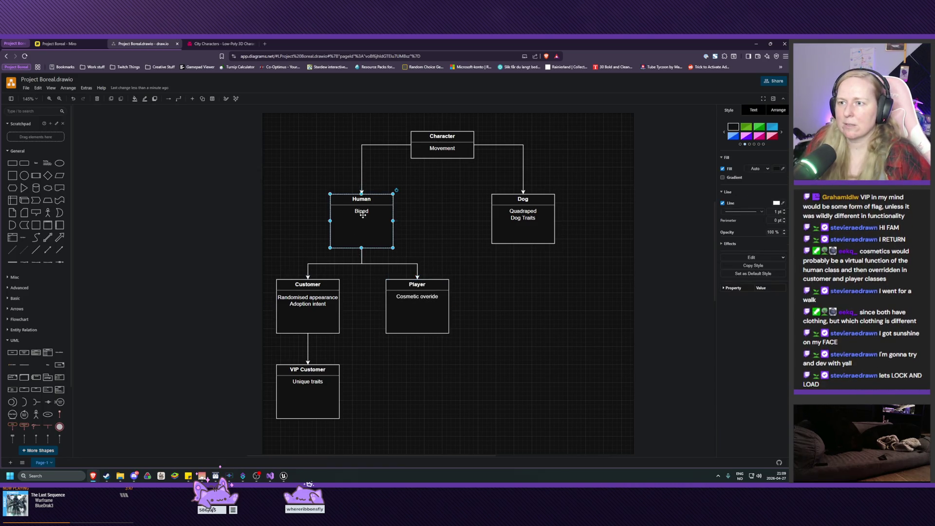
double_click(363, 215)
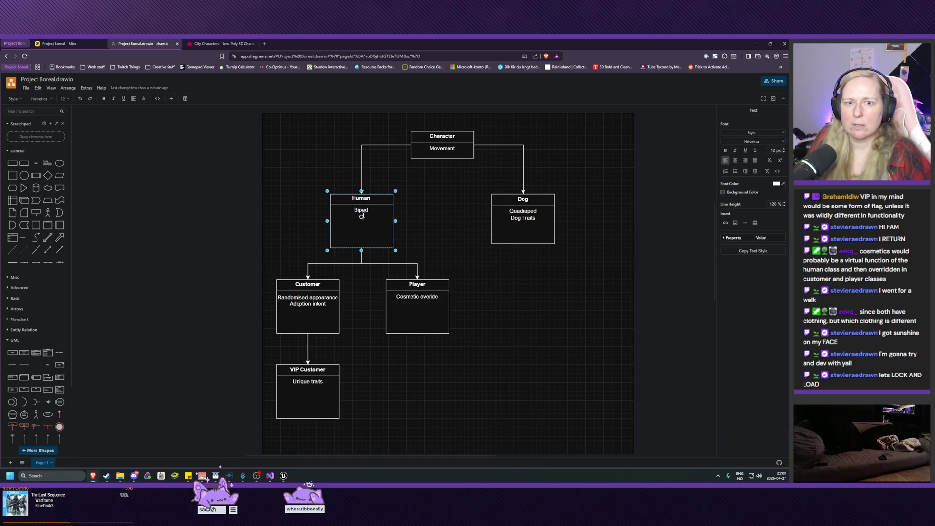
key("Return")
type("Cosmetics")
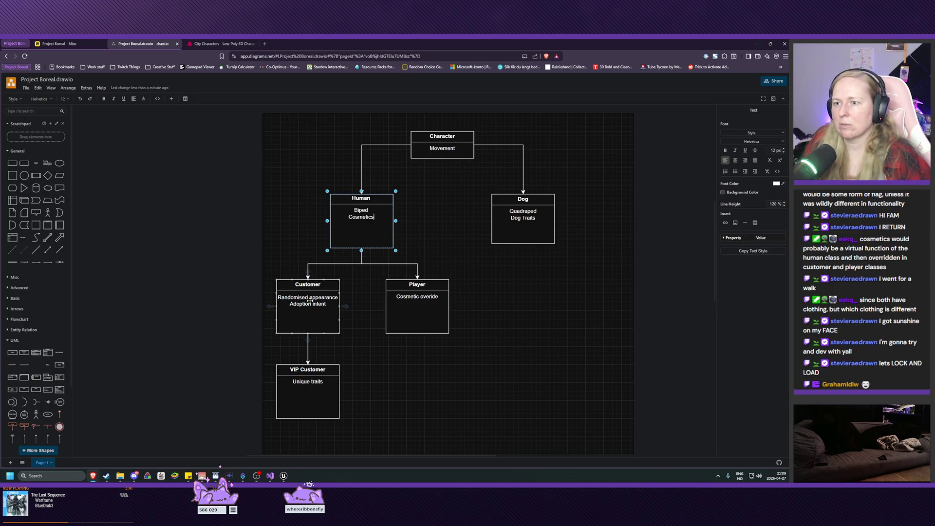
- Replace Customer's 'Randomised appearance' line with RNG
left_click(306, 300)
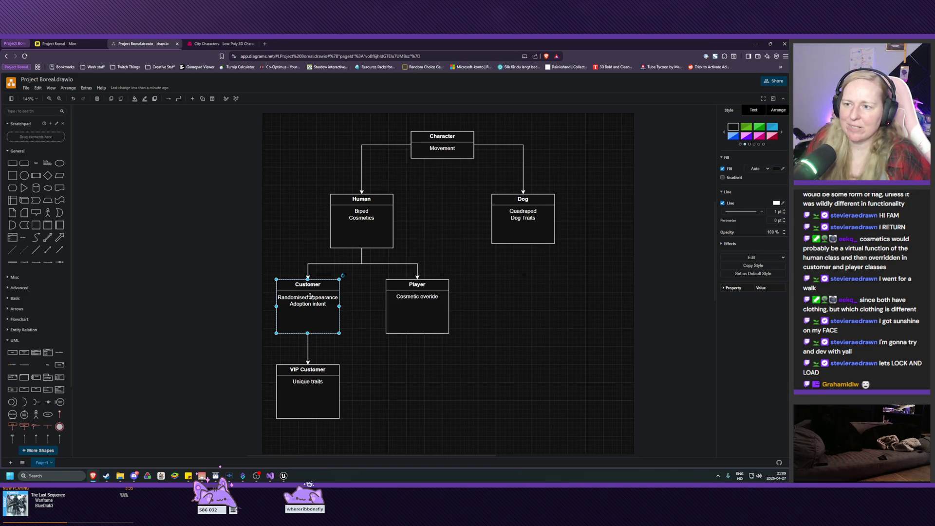
double_click(306, 296)
left_click(306, 297)
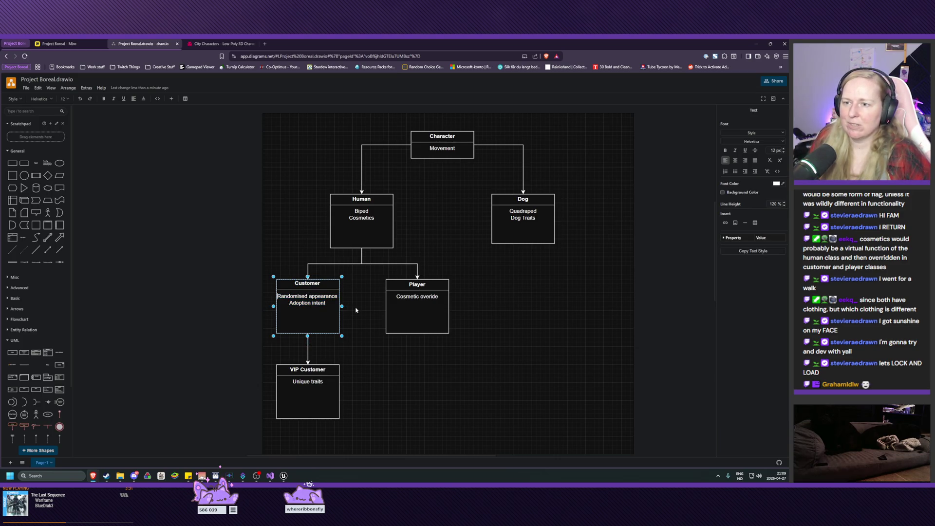
key("BackSpace")
key("BackSpace")
key("Delete")
key("Delete")
key("Delete")
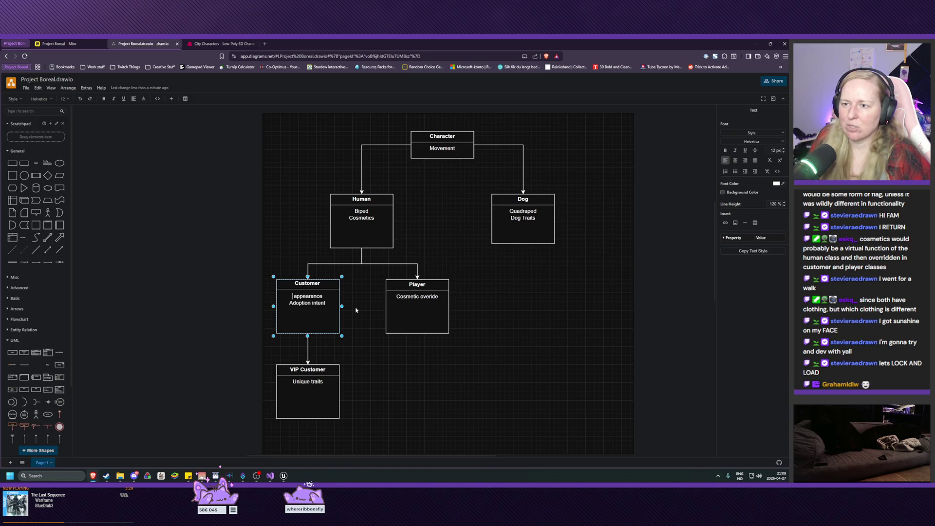
key("Delete")
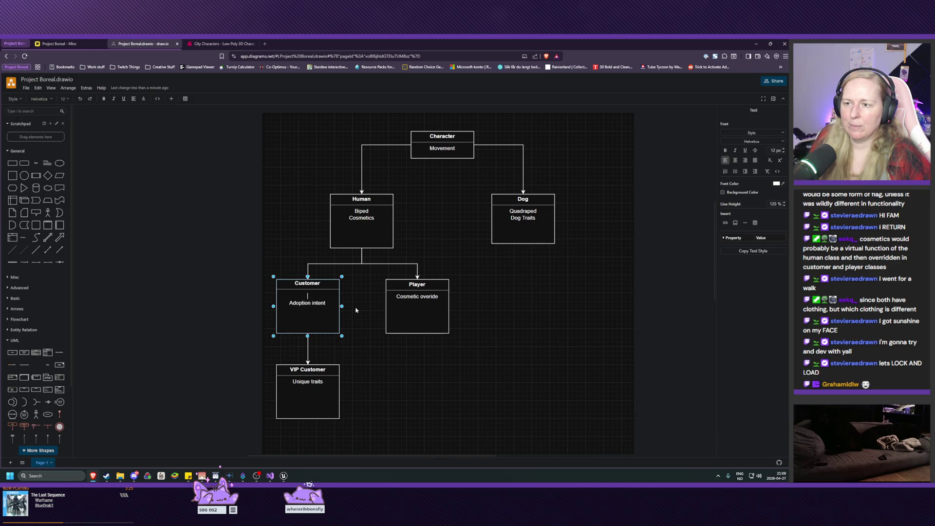
type("Cosmetic")
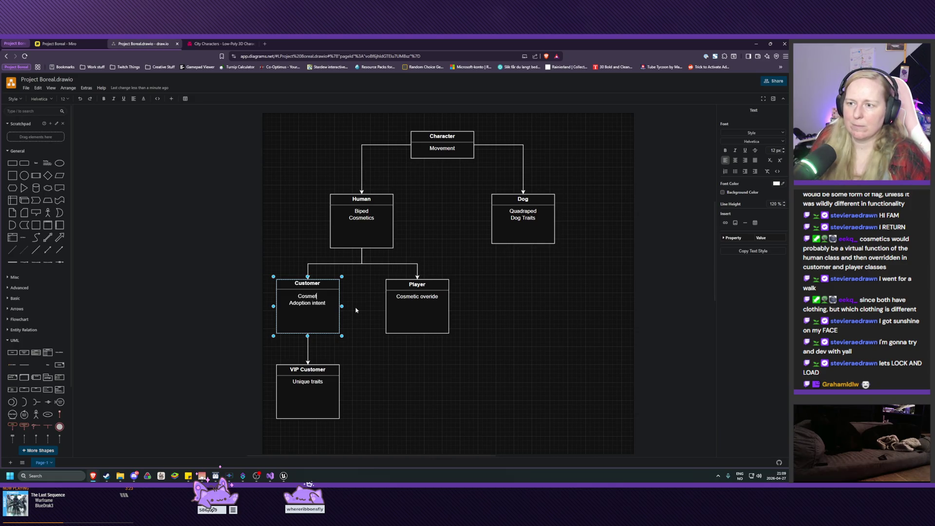
key("BackSpace")
key("BackSpace")
key("BackSpace")
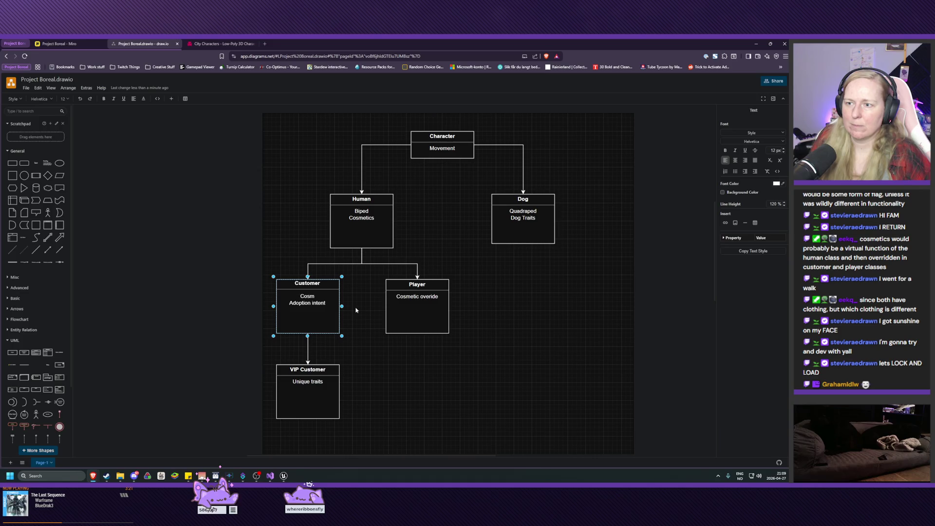
type("RandRNG")
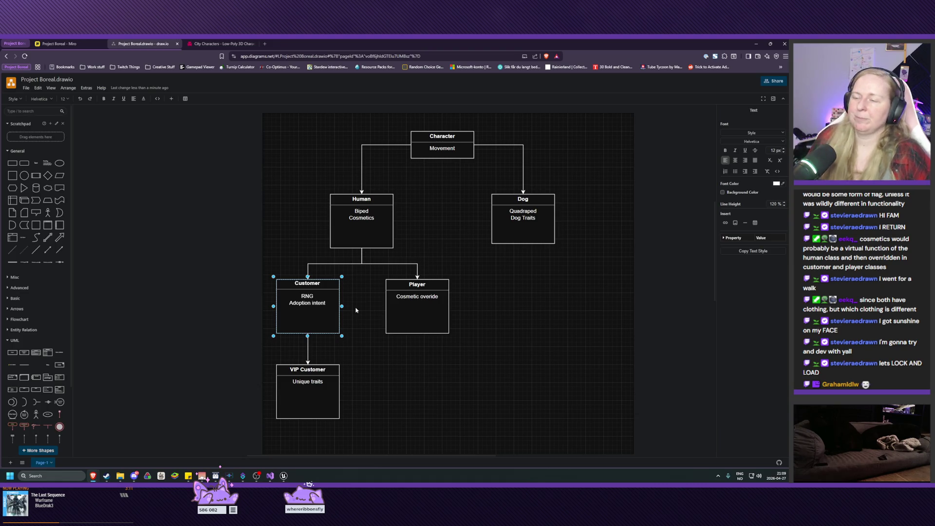
left_click(403, 371)
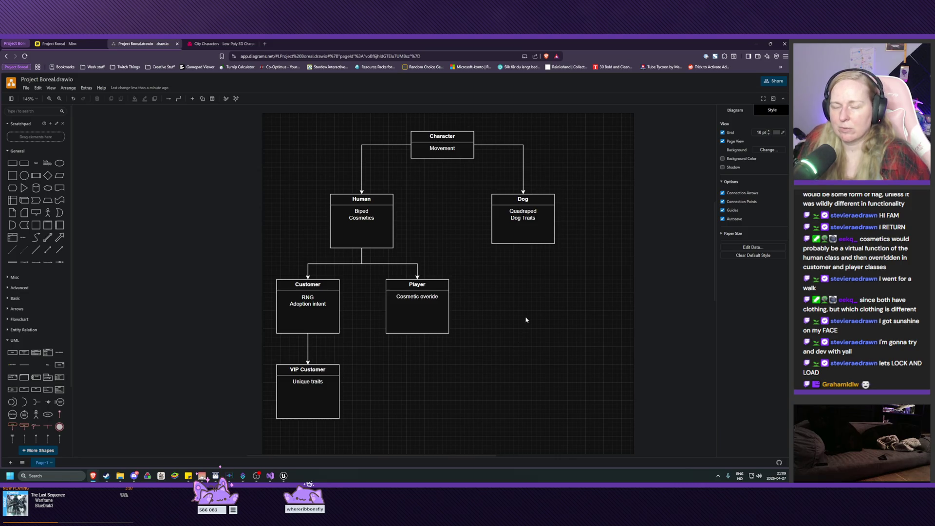
left_click_drag(532, 299, 532, 315)
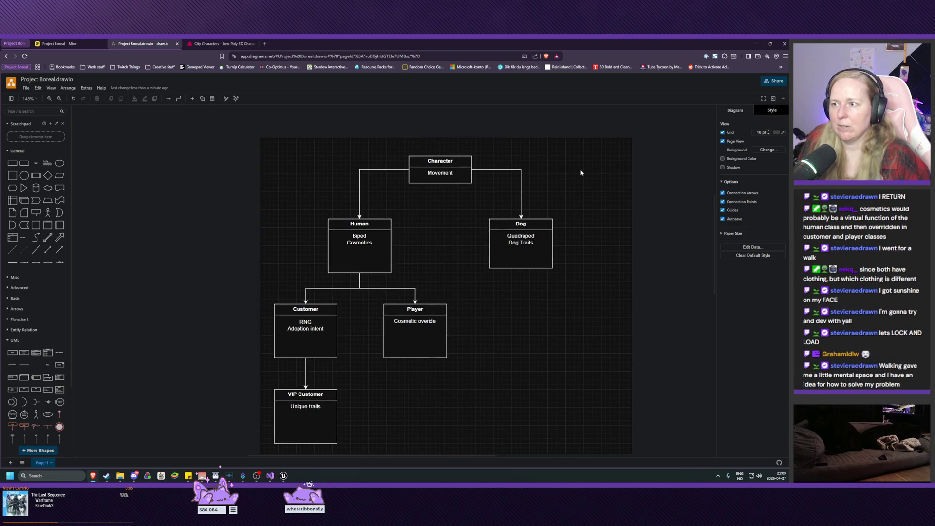
mouse_move(578, 139)
left_mouse_down()
mouse_move(285, 293)
mouse_move(289, 281)
mouse_move(278, 273)
mouse_move(316, 309)
mouse_move(449, 375)
mouse_move(476, 375)
left_mouse_up()
left_click(280, 277)
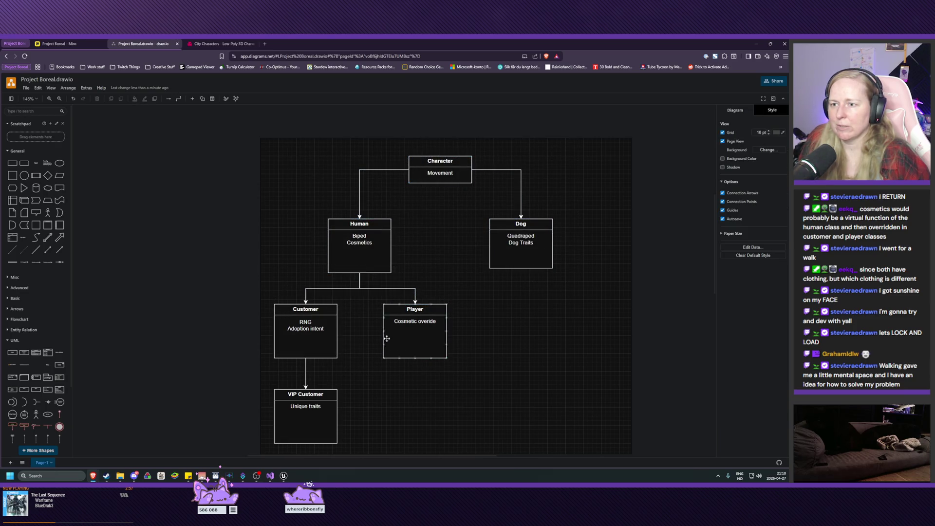
left_click_drag(279, 276, 498, 391)
left_click(468, 398)
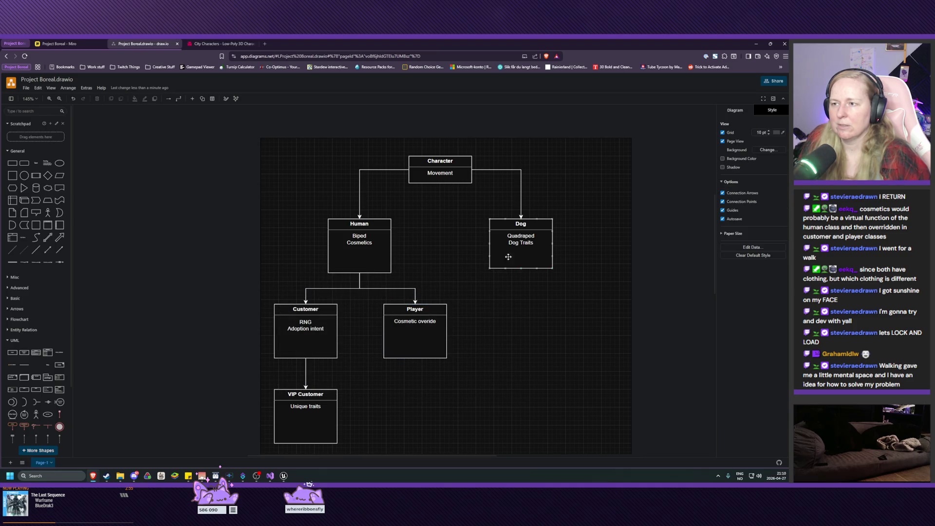
mouse_move(596, 163)
left_mouse_down()
mouse_move(411, 172)
mouse_move(279, 229)
mouse_move(283, 270)
left_mouse_up()
left_click(489, 390)
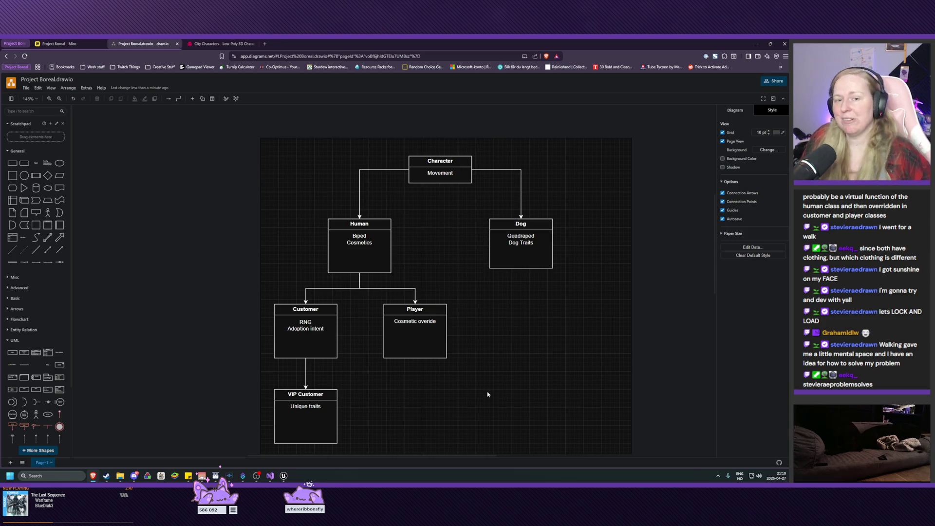
mouse_move(285, 479)
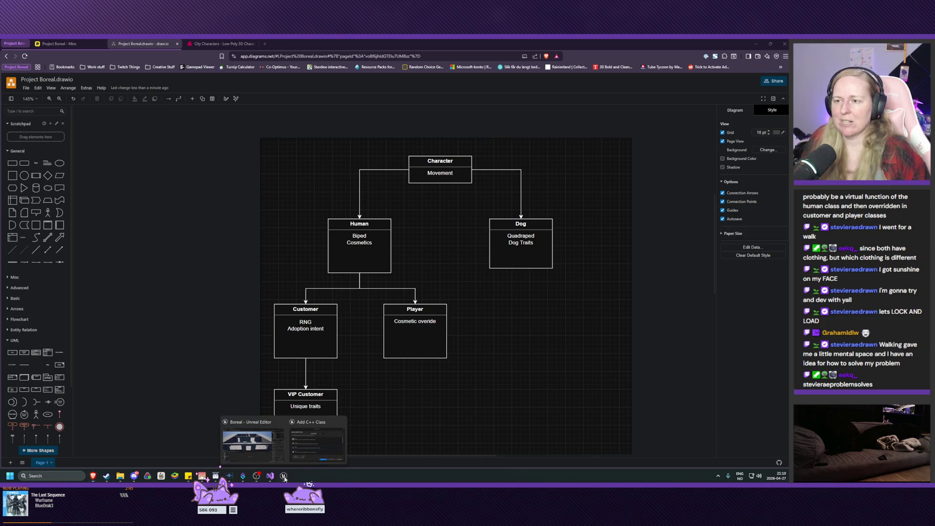
left_click(317, 437)
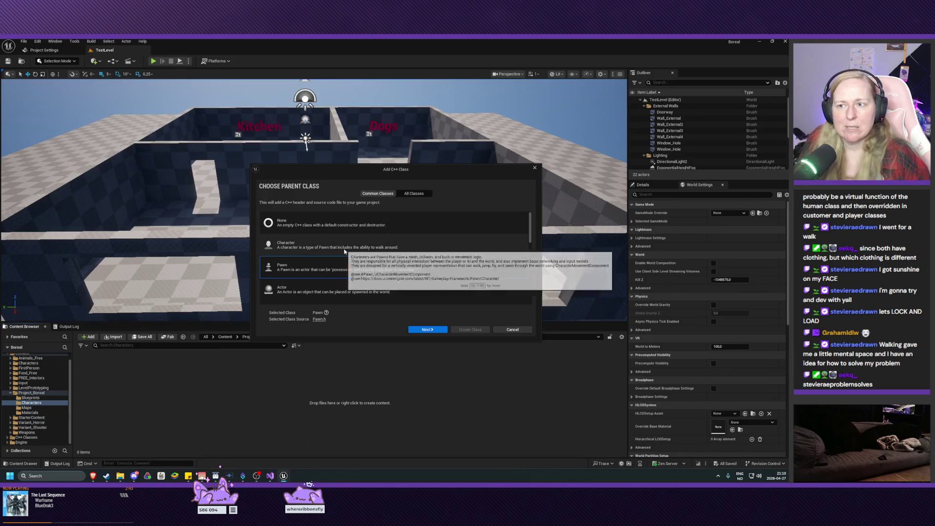
mouse_move(286, 476)
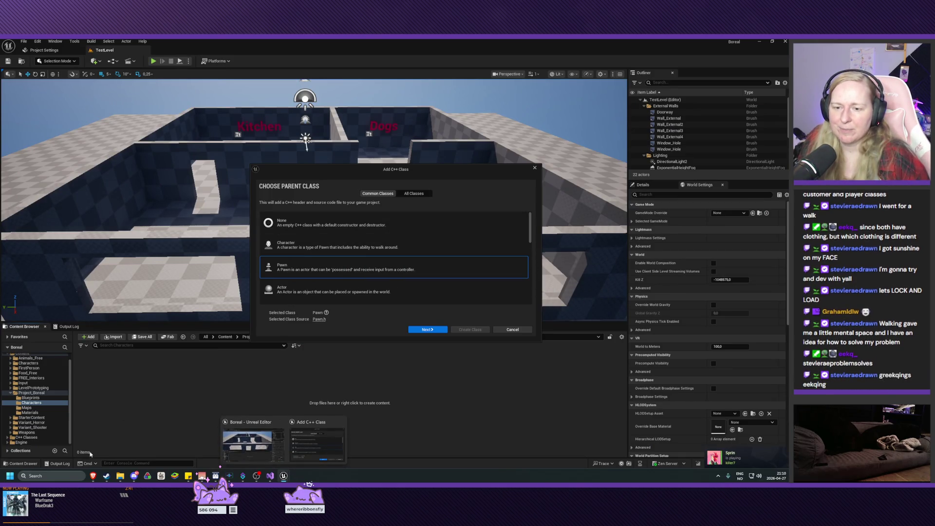
mouse_move(93, 476)
left_click(110, 455)
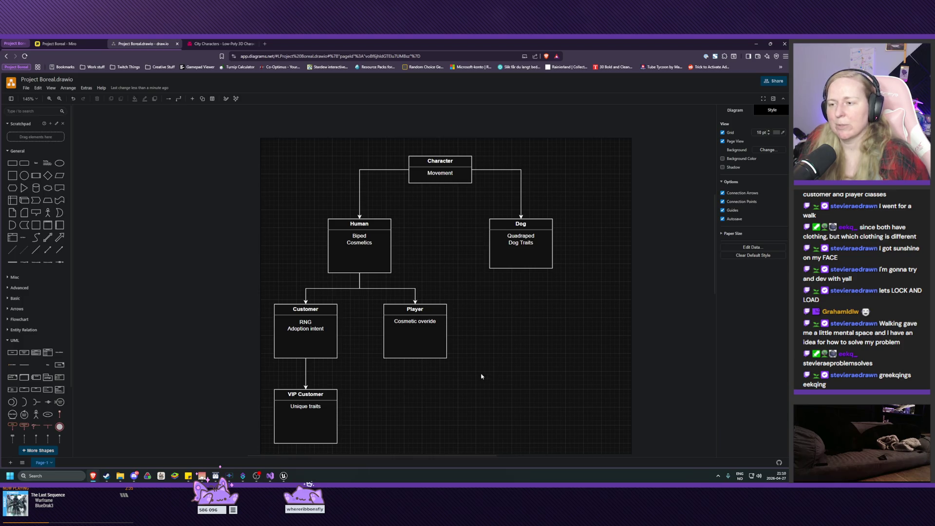
- Review the Player and Character boxes, then return to Unreal's Add C++ Class dialog
mouse_move(464, 368)
left_mouse_down()
mouse_move(401, 336)
mouse_move(378, 302)
left_mouse_up()
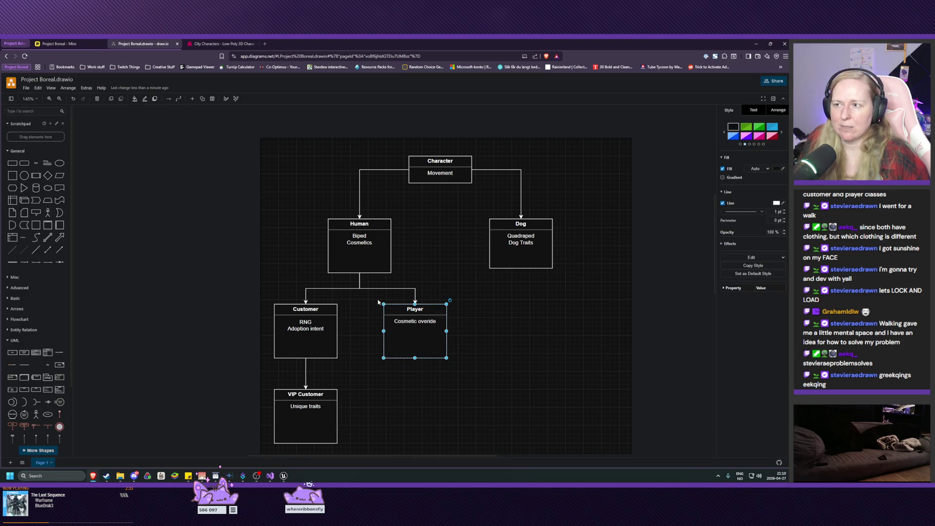
left_click_drag(399, 141, 480, 196)
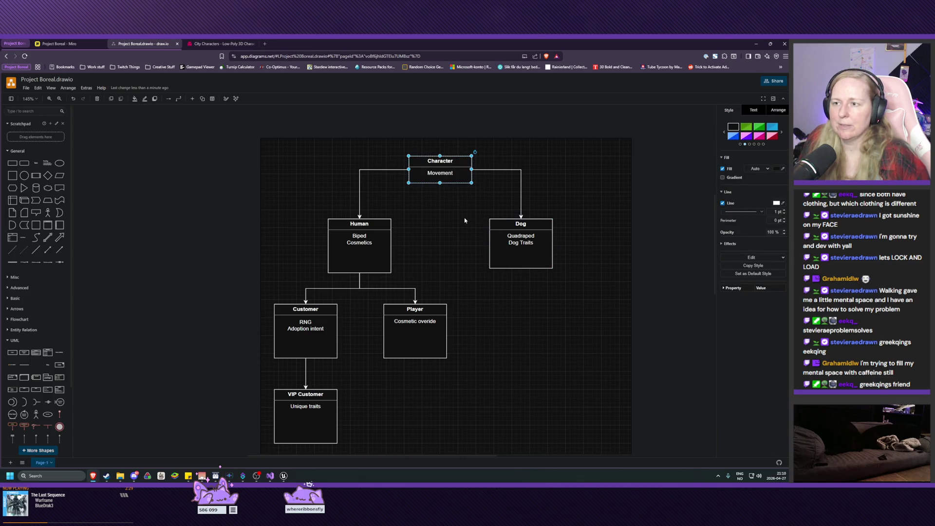
left_click(424, 219)
left_click_drag(382, 301, 468, 377)
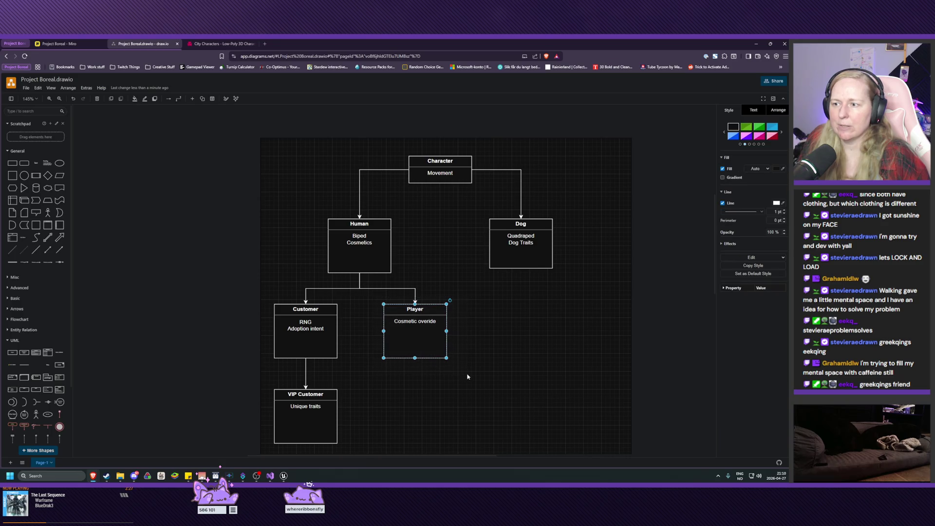
left_click(436, 230)
left_click_drag(390, 146, 508, 211)
left_click(520, 342)
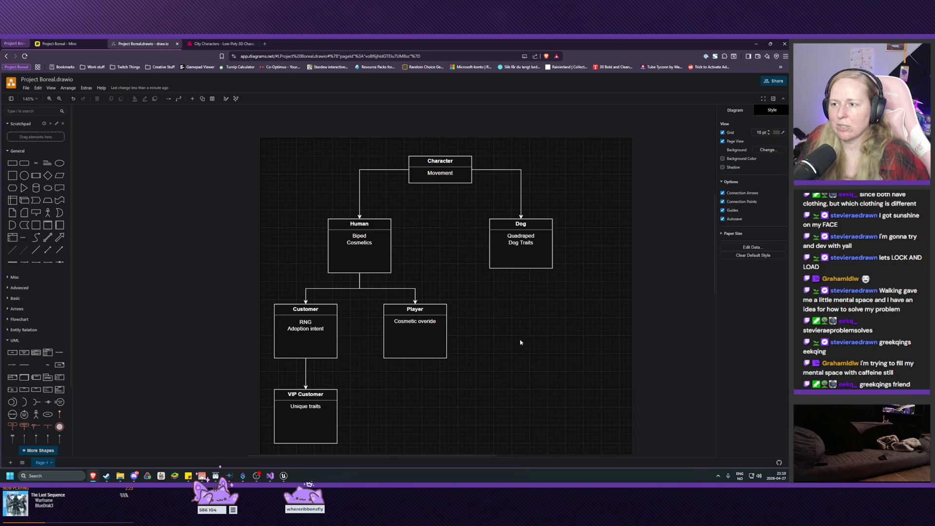
left_click_drag(463, 295, 358, 378)
left_click(493, 371)
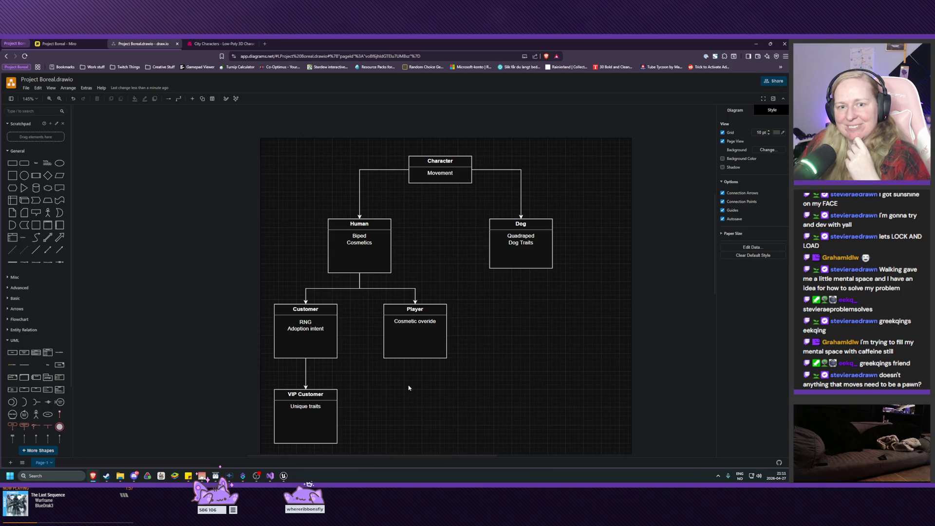
mouse_move(284, 476)
left_click(316, 441)
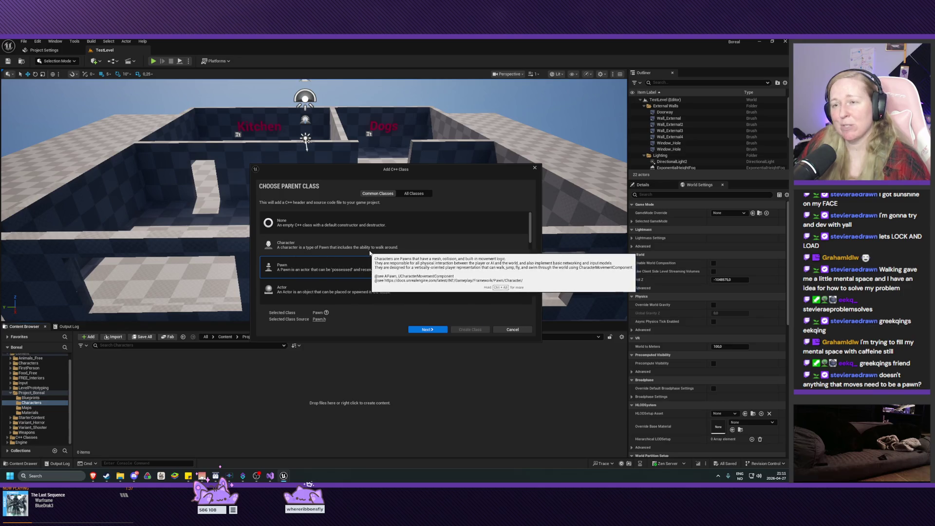
- Choose Character as parent class, then return to draw.io and select the Character box
left_click(443, 251)
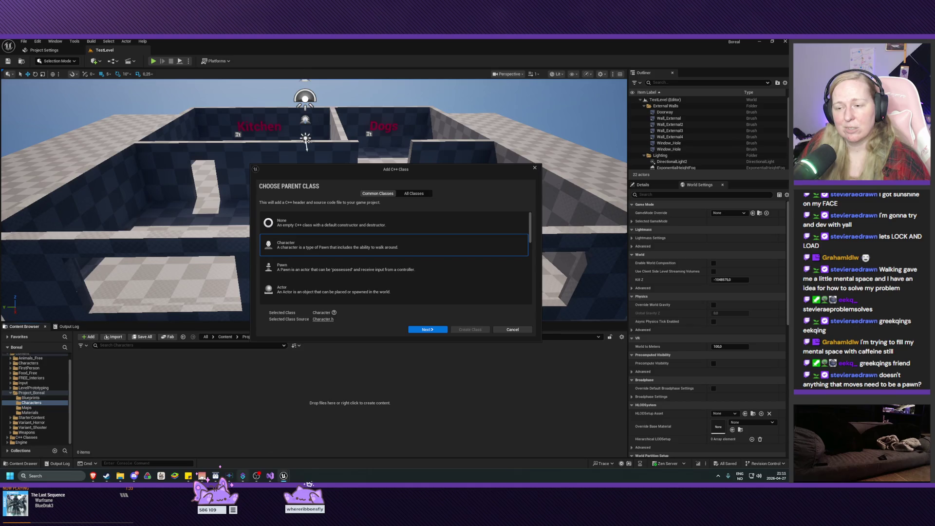
mouse_move(95, 480)
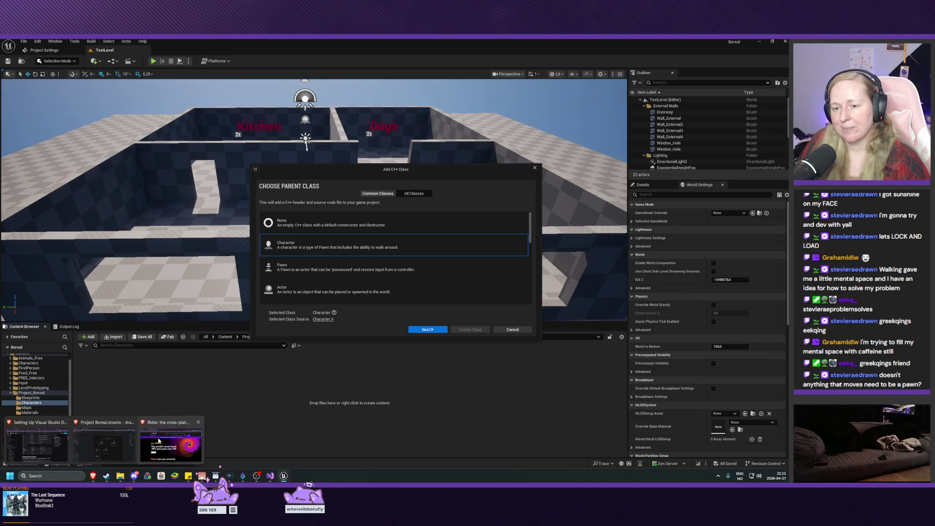
left_click(104, 441)
left_click(459, 168)
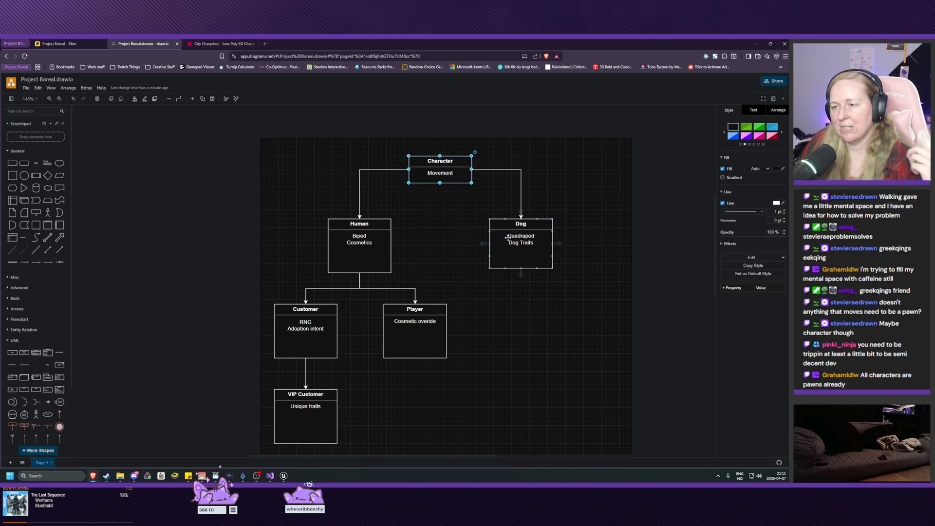
- Select the Dog and Character class boxes on the draw.io diagram to compare them
left_click(474, 207)
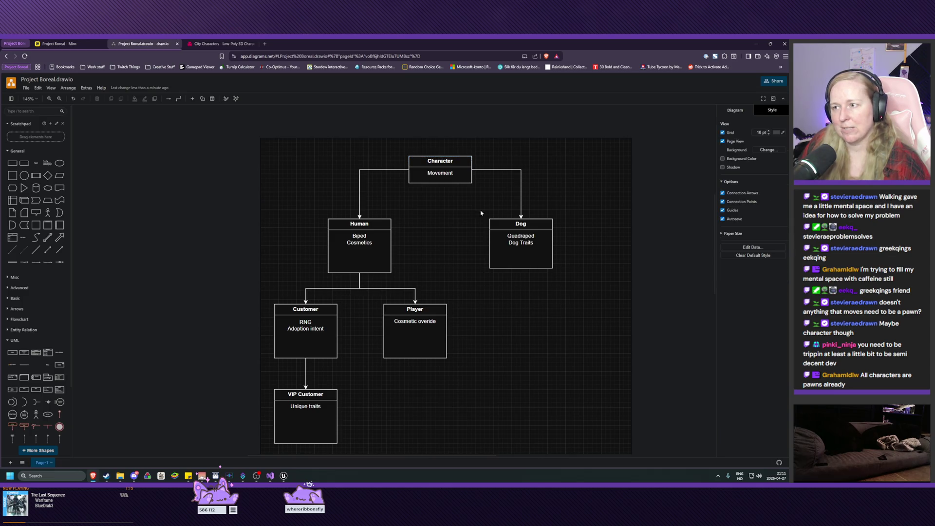
left_click_drag(481, 205, 568, 285)
left_click(481, 206)
mouse_move(469, 202)
left_mouse_down()
mouse_move(528, 253)
mouse_move(584, 283)
left_mouse_up()
left_click(476, 203)
left_click_drag(469, 202, 587, 286)
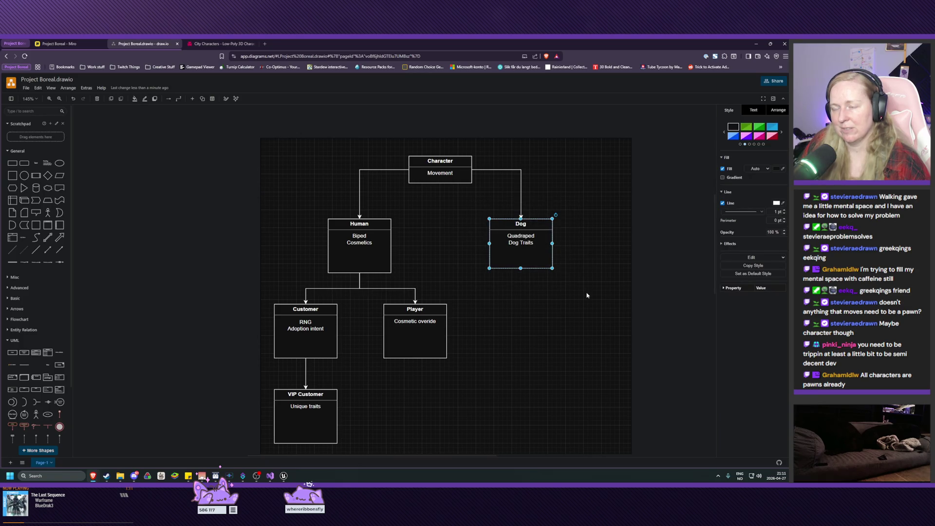
left_click(494, 152)
left_click_drag(482, 150, 389, 195)
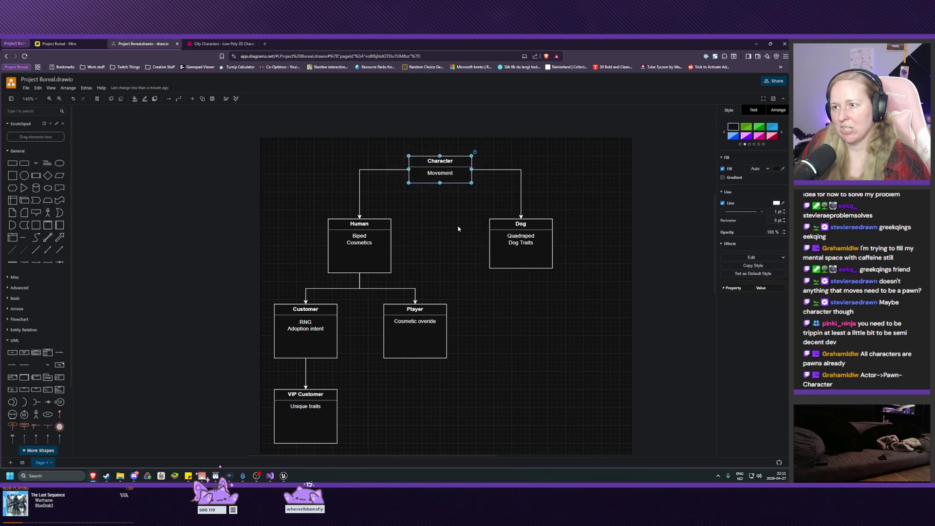
left_click(485, 201)
left_click_drag(487, 199, 588, 322)
left_click(596, 369)
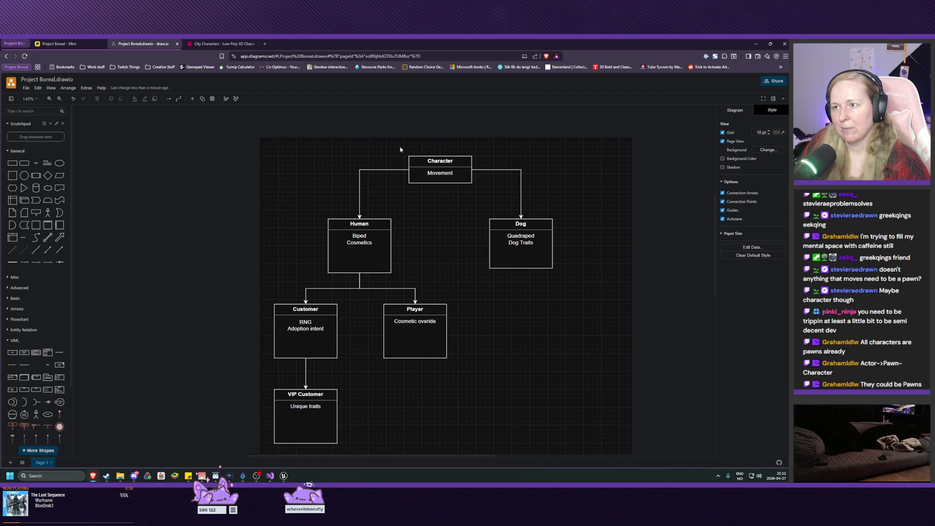
left_click(460, 174)
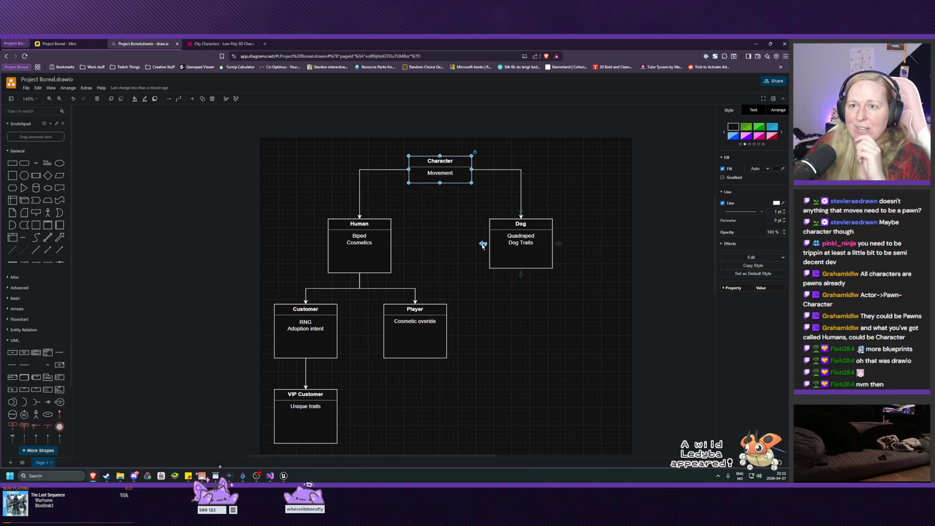
- Check Unreal's Add C++ Class dialog, then return to the diagram and shift it slightly up-left
mouse_move(482, 245)
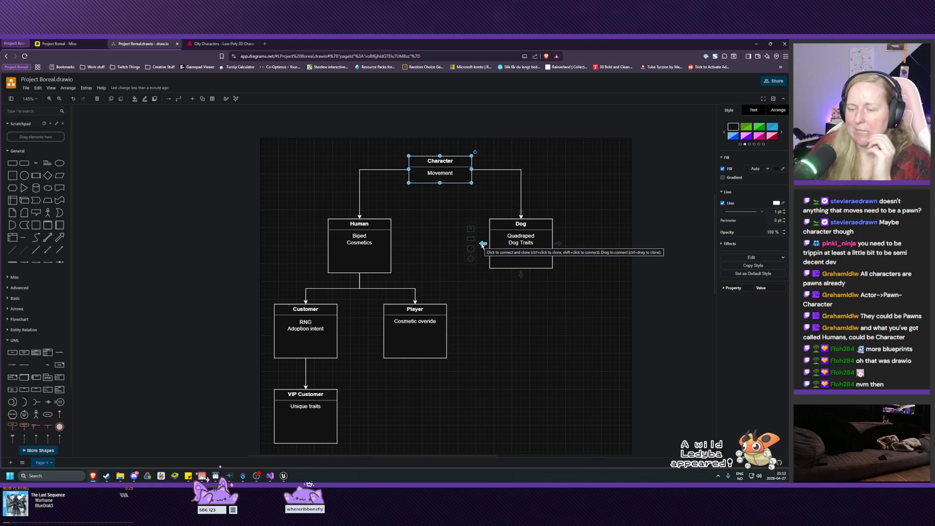
mouse_move(284, 476)
left_click(309, 428)
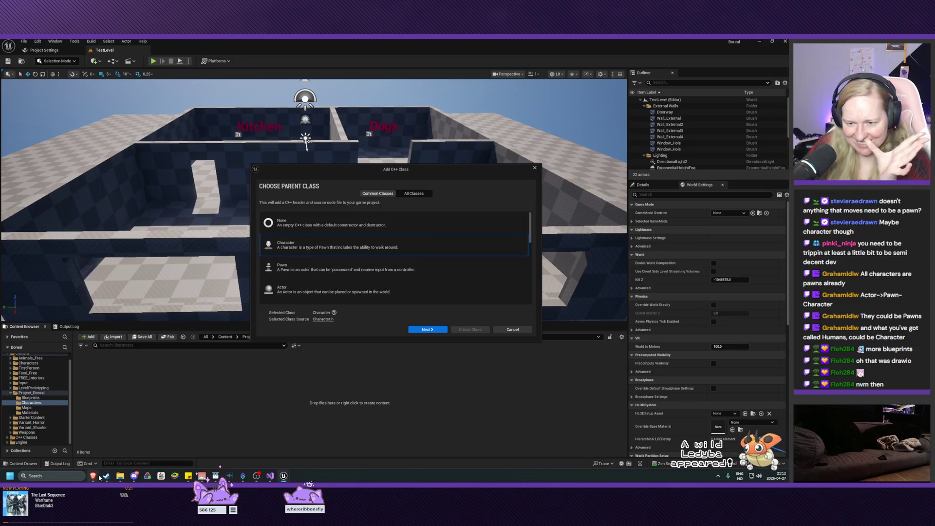
mouse_move(100, 477)
left_click(103, 438)
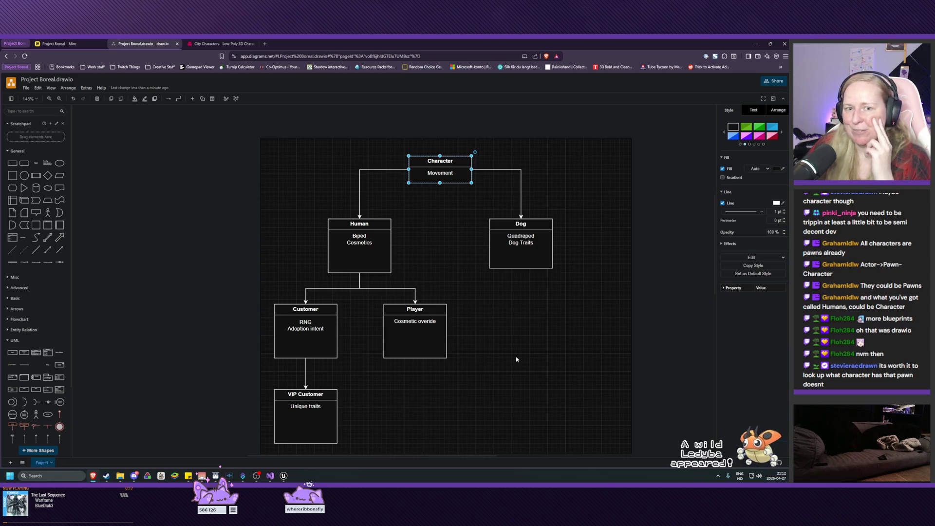
mouse_move(512, 357)
left_mouse_down()
mouse_move(503, 290)
mouse_move(484, 349)
left_mouse_up()
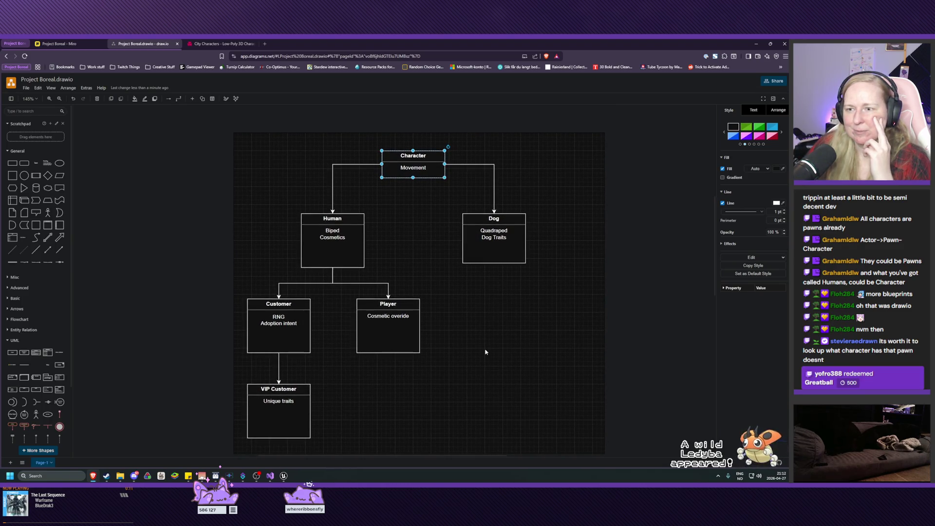
mouse_move(278, 477)
left_click(307, 441)
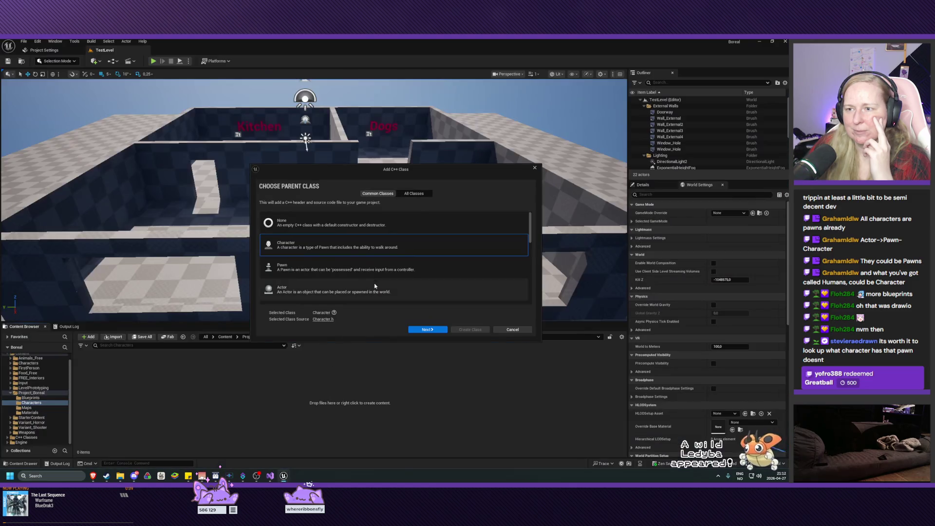
mouse_move(307, 251)
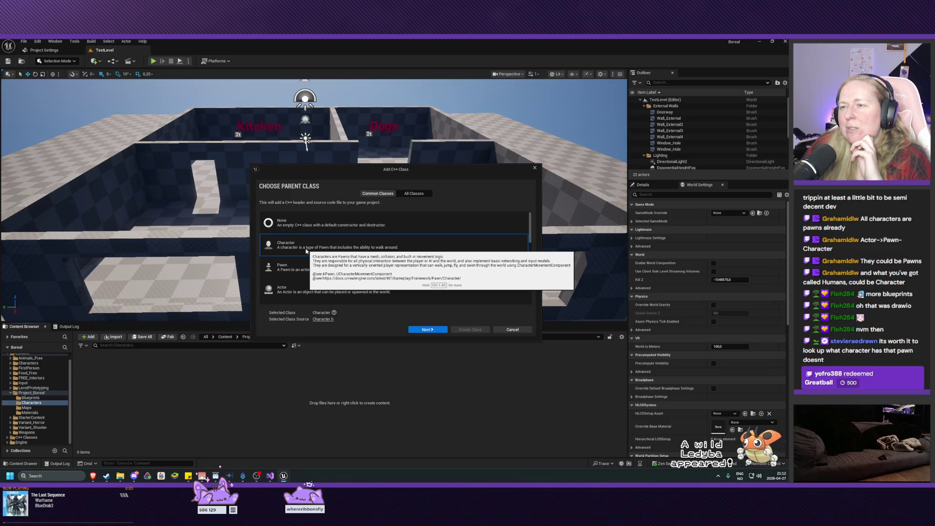
mouse_move(300, 267)
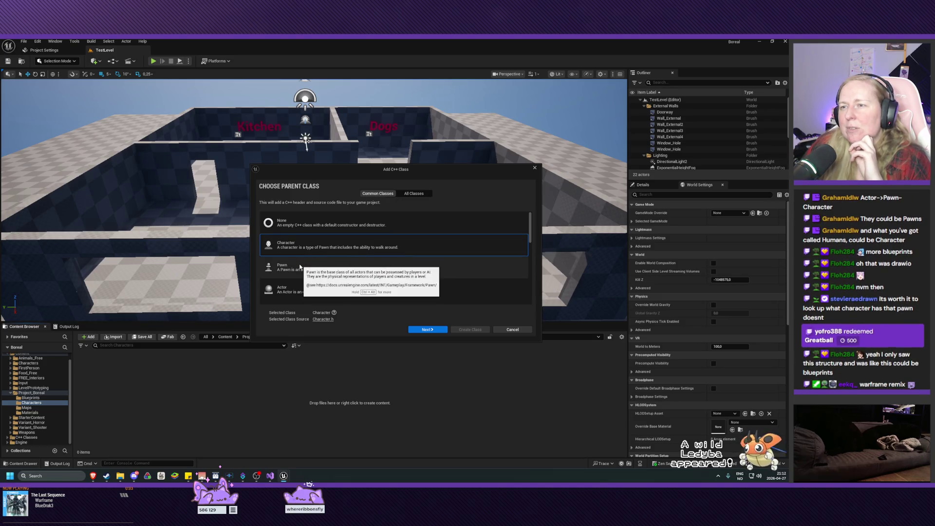
mouse_move(292, 290)
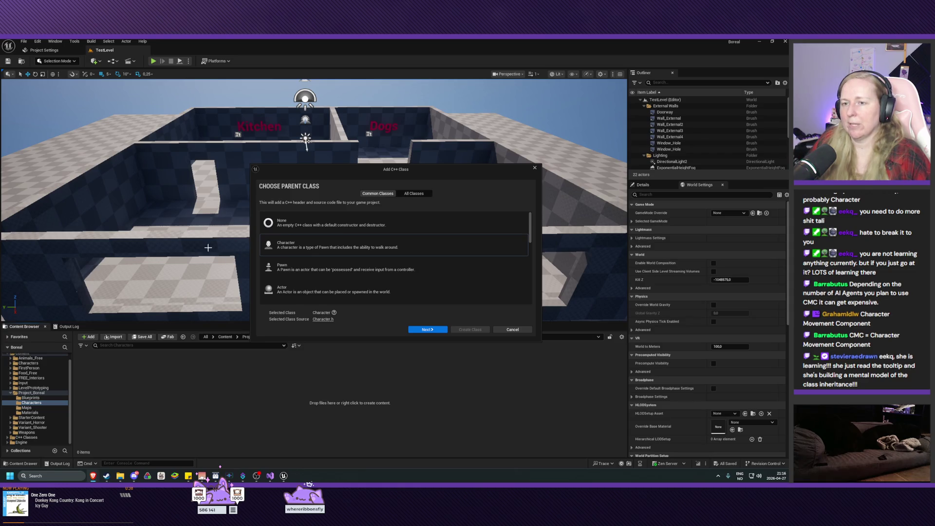
- Keep Character as the parent class and advance to naming, where MyCharacter is proposed
mouse_move(323, 245)
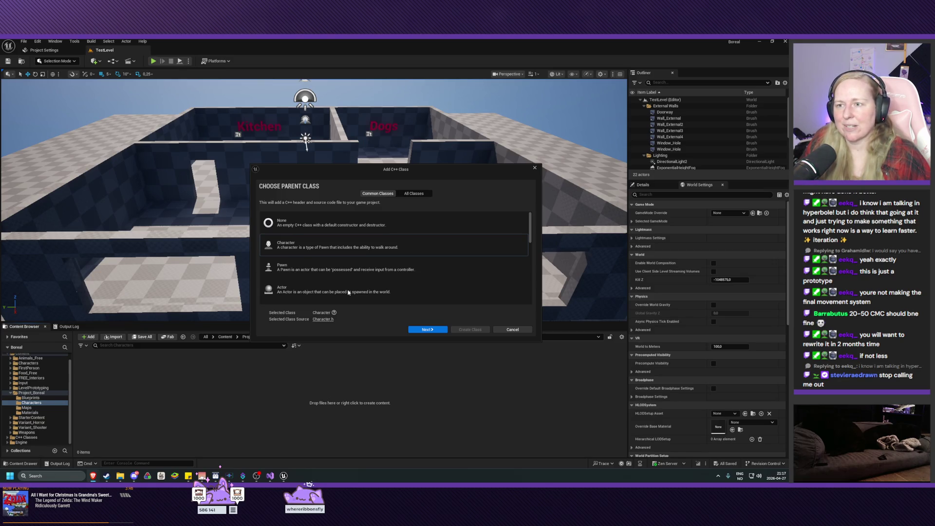
left_click(427, 330)
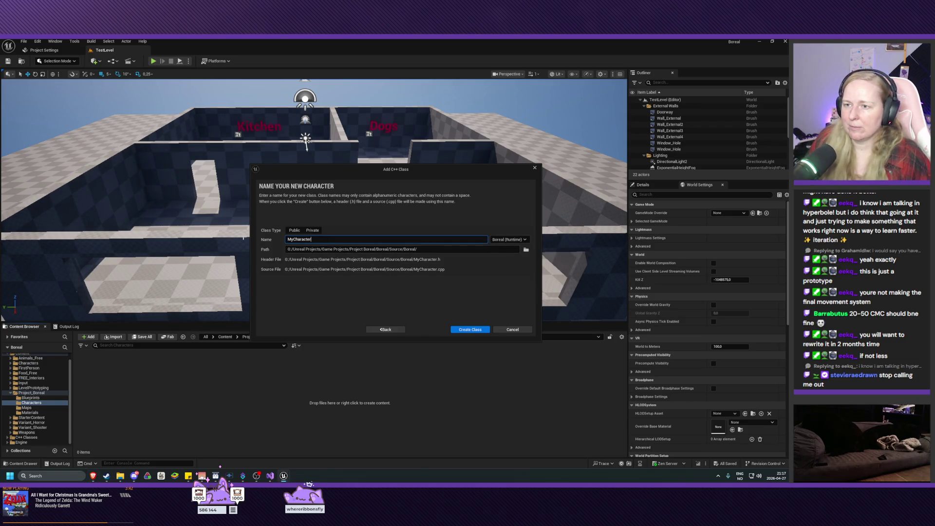
- Change the class name from MyCharacter to BorealCharacter, which is flagged as already taken
key("BackSpace")
key("BackSpace")
type("Boreal")
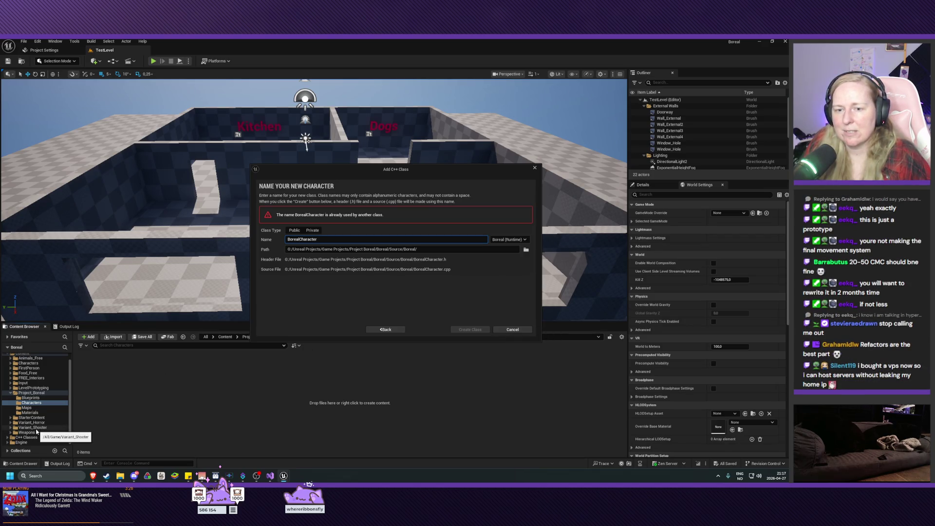
scroll(33, 427, "up", 1)
scroll(33, 427, "down", 1)
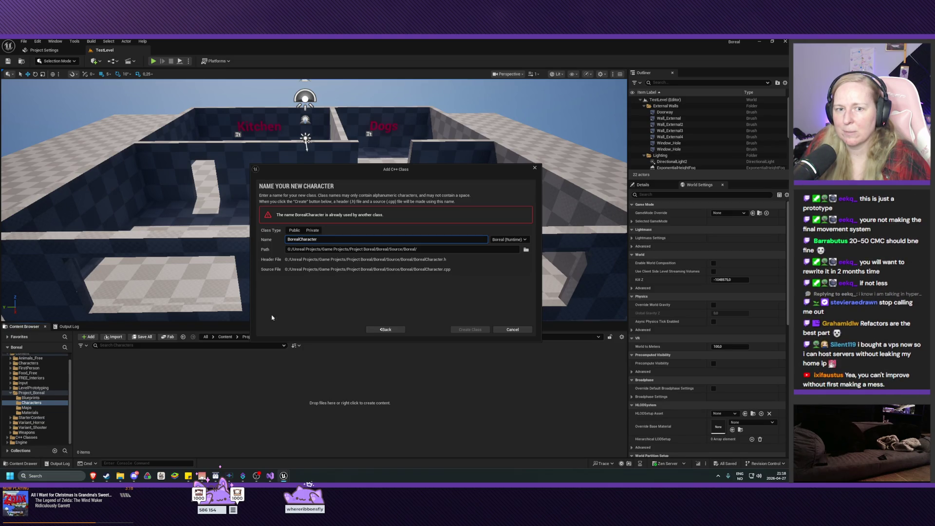
- Read through BorealCharacter.h in Visual Studio, then switch back to Unreal's class wizard
mouse_move(230, 476)
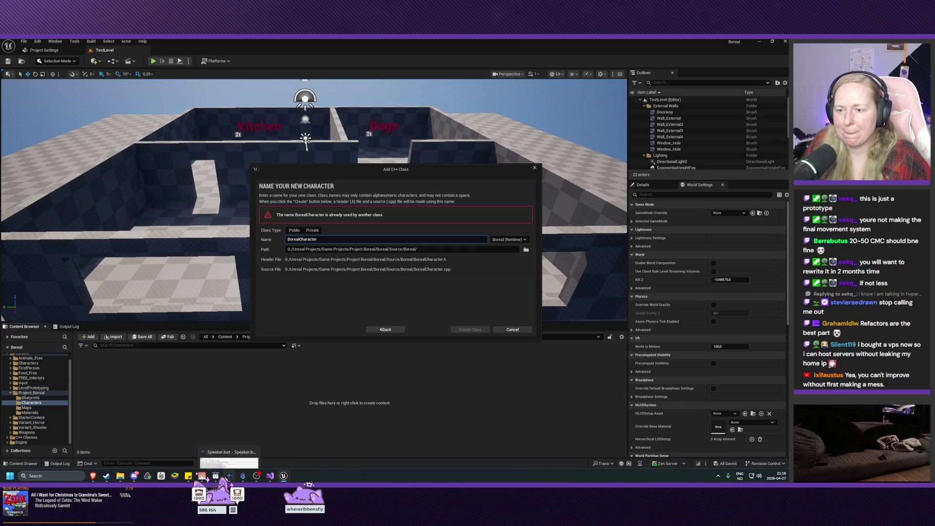
left_click(271, 476)
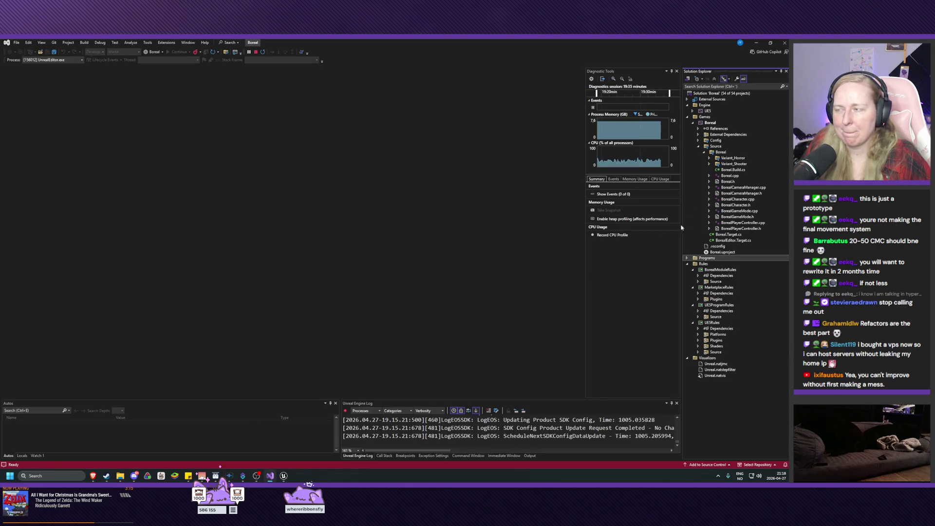
left_click(750, 205)
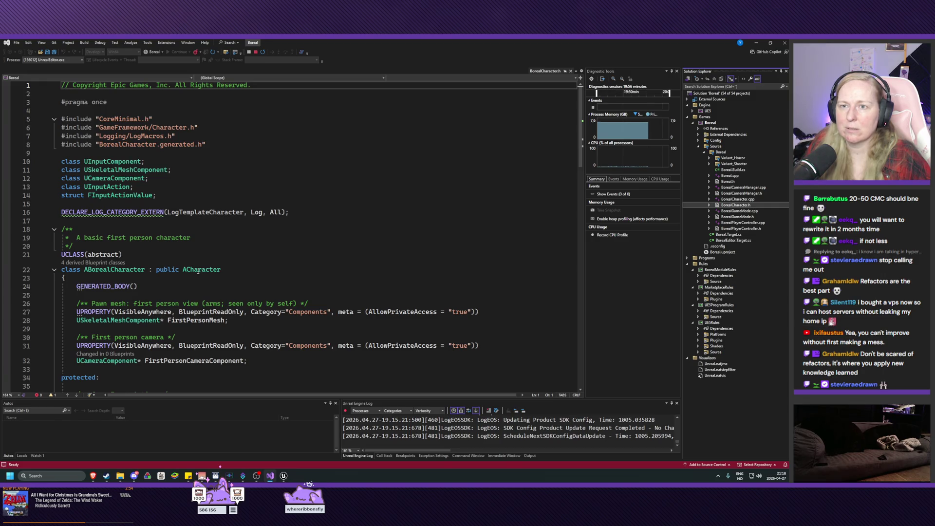
scroll(198, 270, "down", 20)
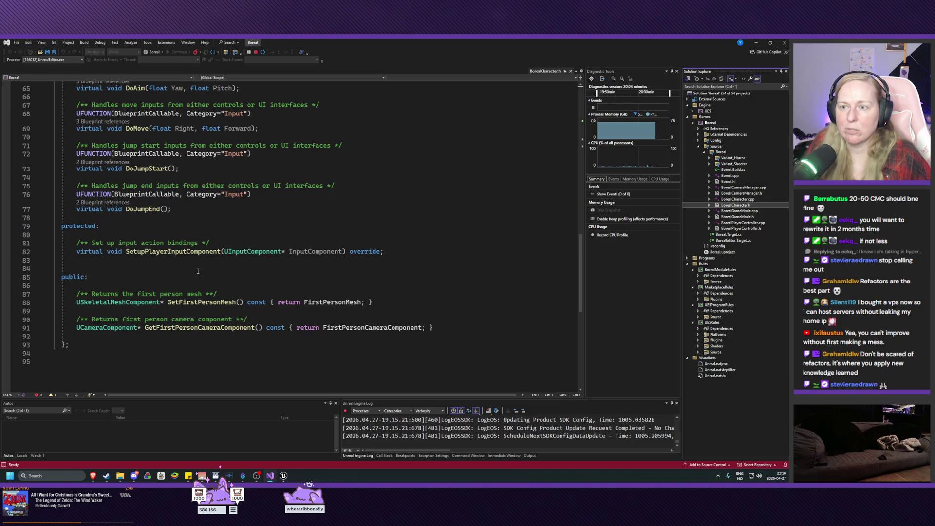
scroll(198, 271, "up", 14)
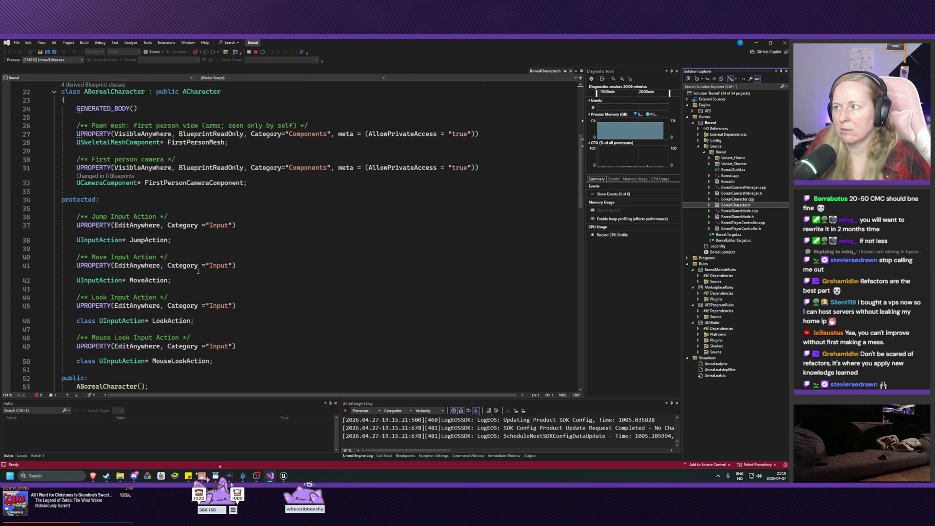
scroll(198, 272, "up", 7)
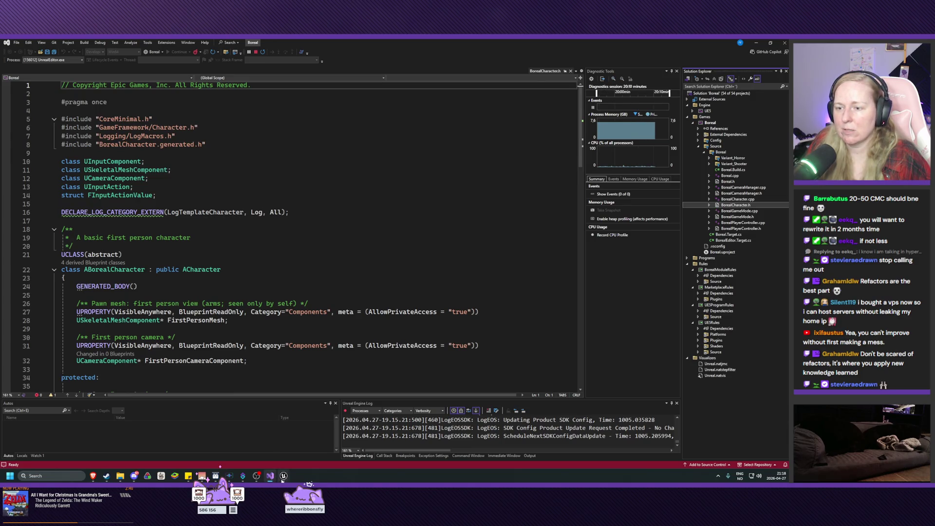
mouse_move(283, 476)
left_click(300, 443)
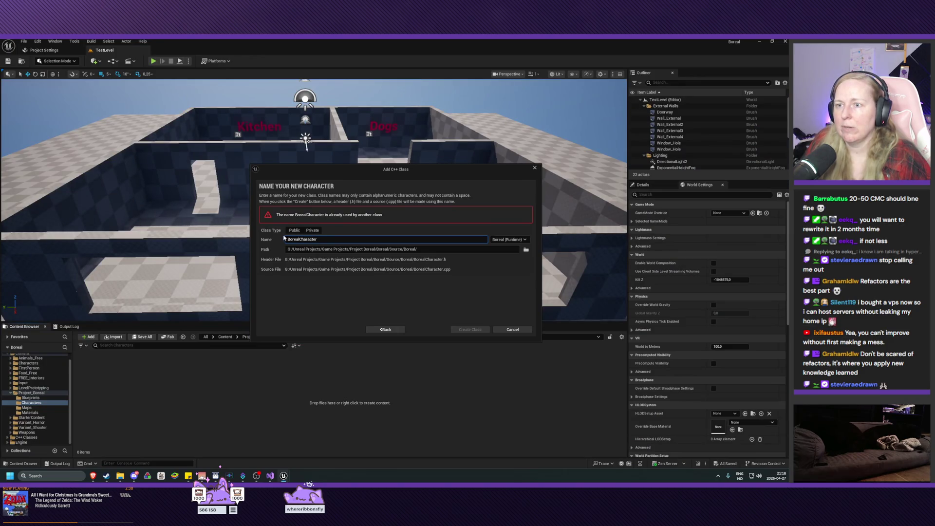
- Pick BorealCharacter from All Classes (search 'boreal') as the parent and continue to naming
left_click(375, 332)
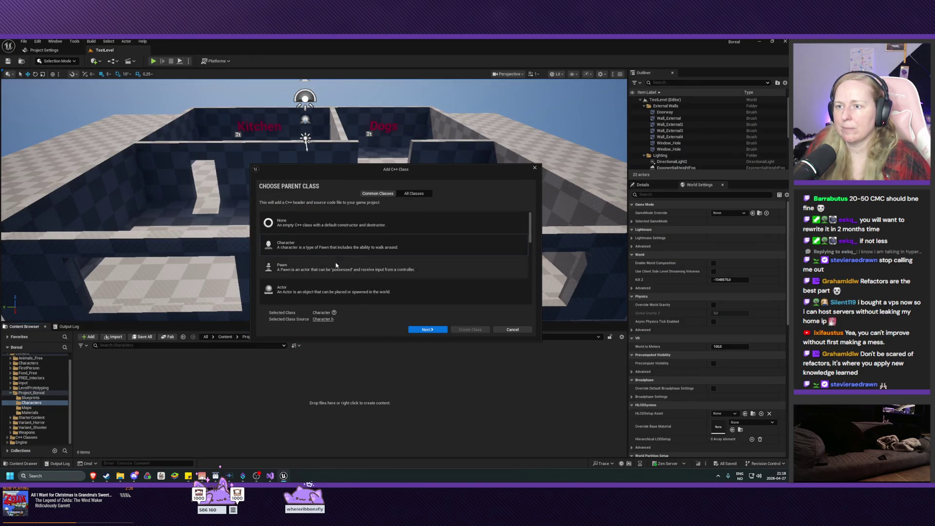
left_click(413, 194)
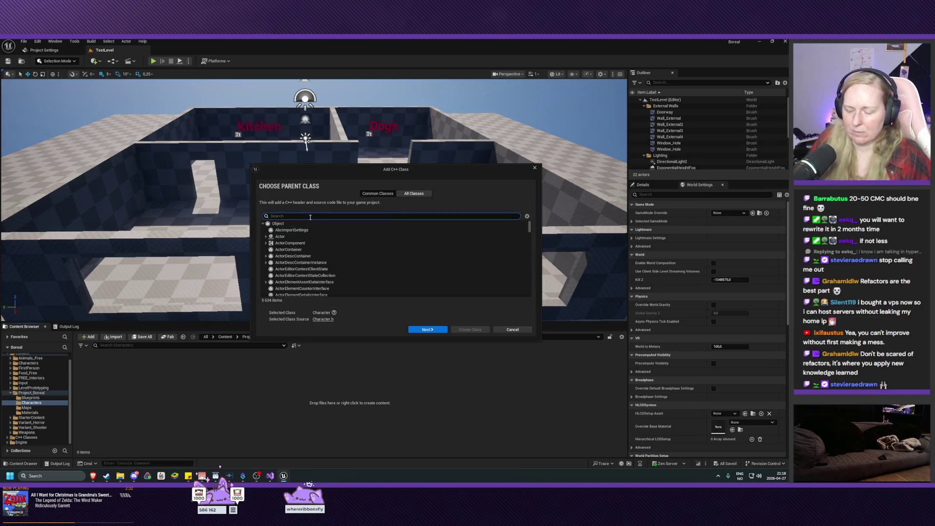
type("boreal")
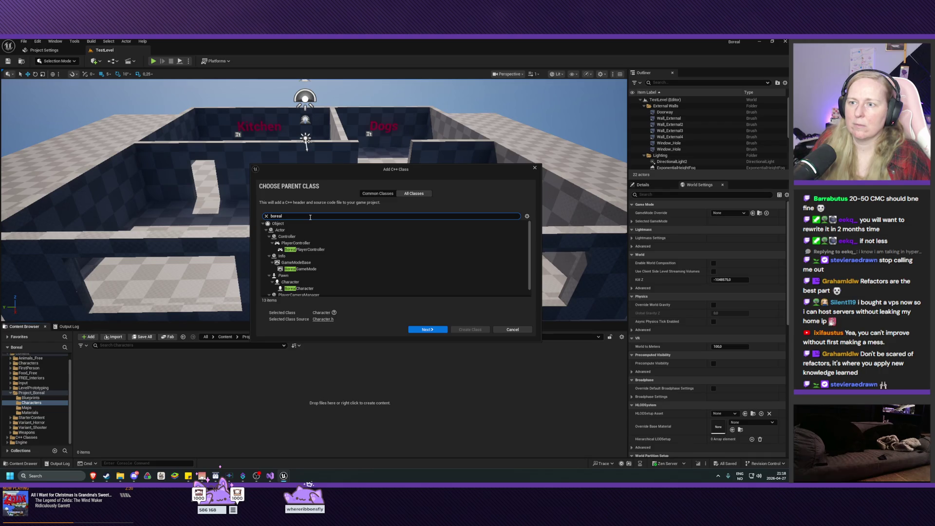
left_click(298, 282)
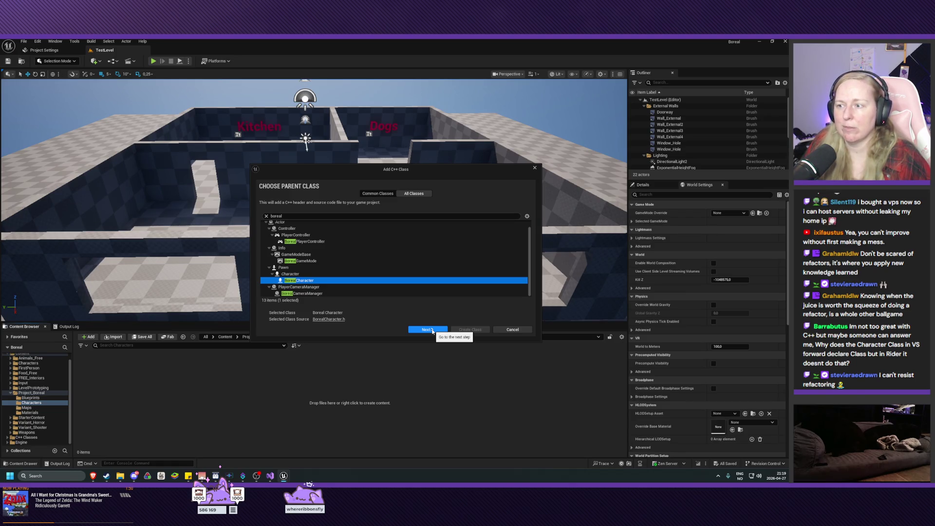
left_click(432, 331)
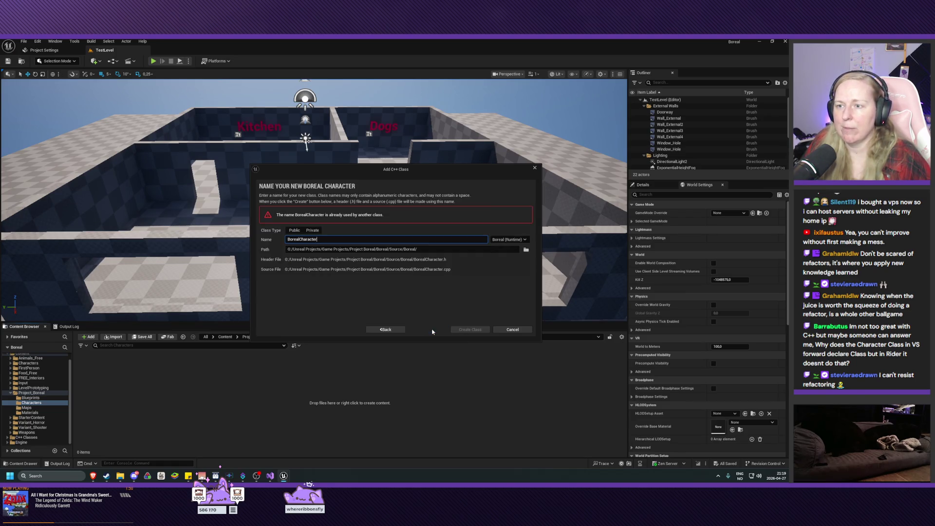
- Reconfirm BorealCharacter as parent, rename the new class HumanCharacter, and create it
left_click(301, 240)
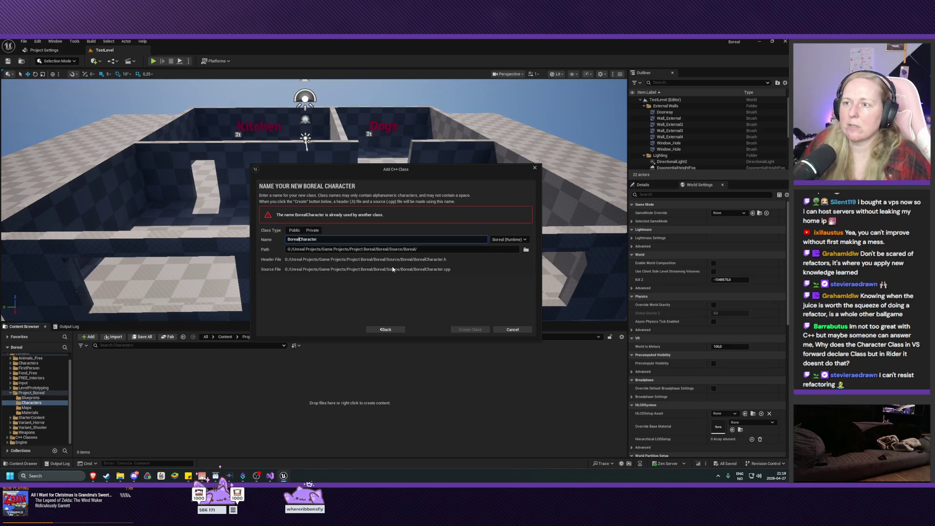
key("ctrl+shift+Left")
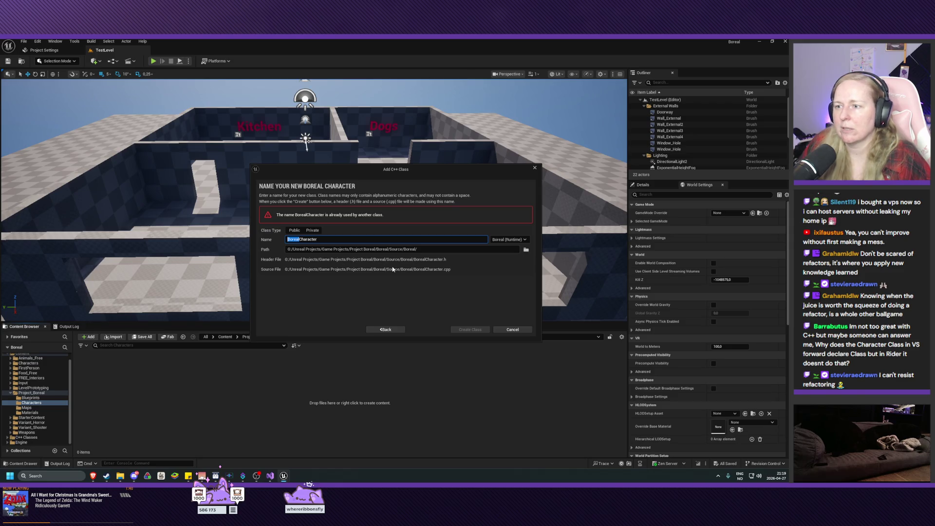
left_click(385, 329)
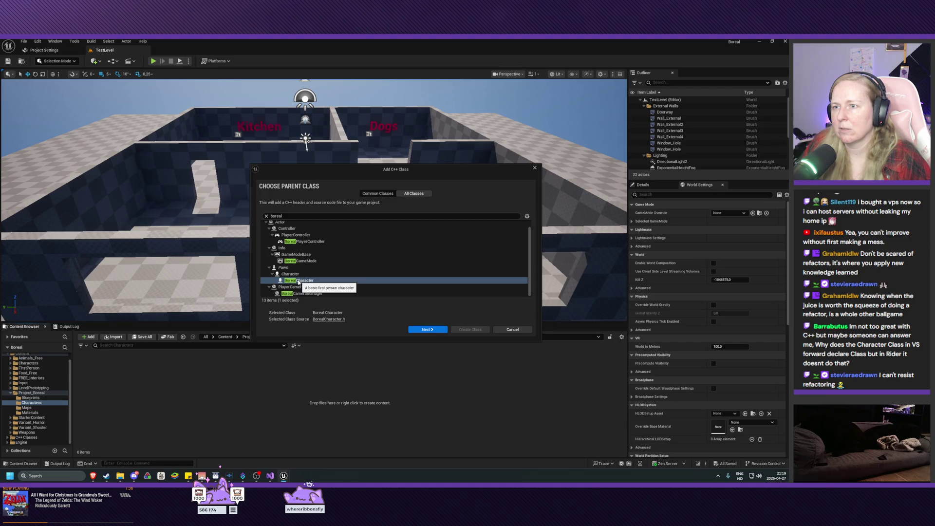
left_click(299, 281)
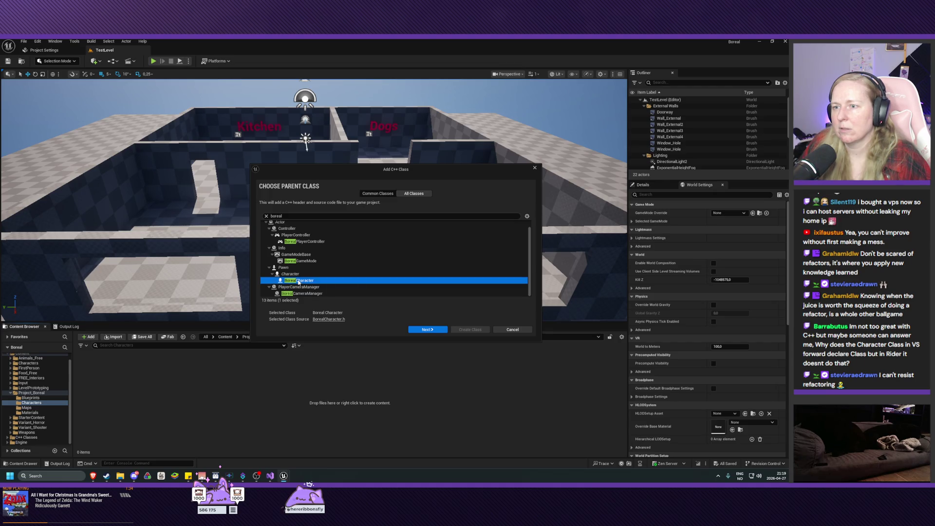
left_click(427, 330)
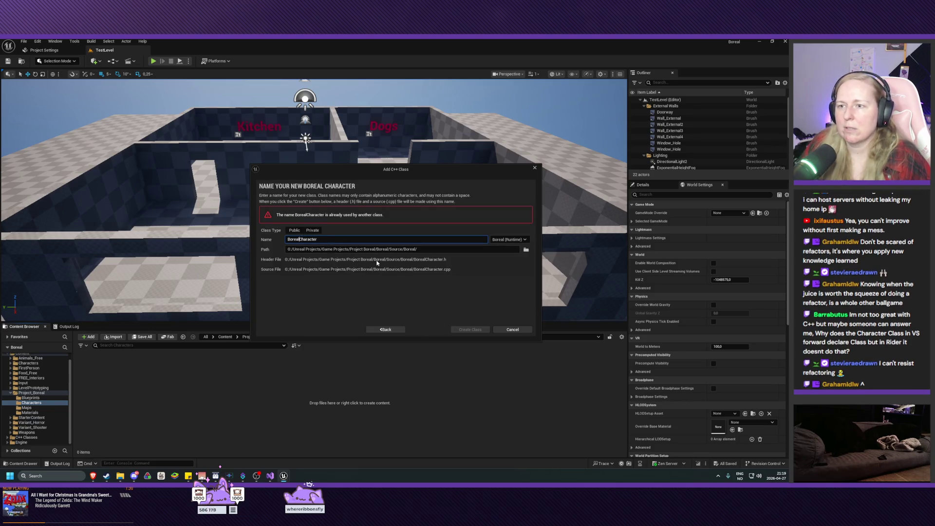
key("Home")
key("Delete")
key("Delete")
key("Delete")
type("Human")
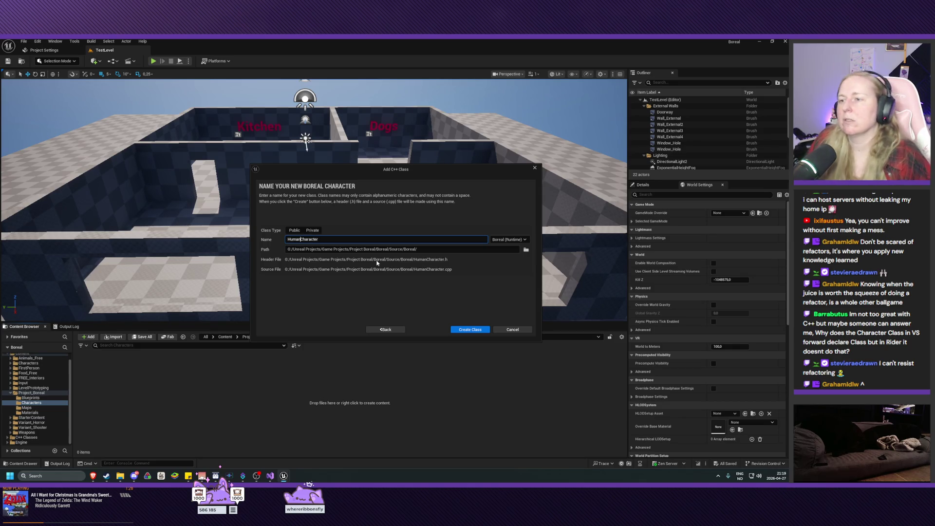
left_click(473, 331)
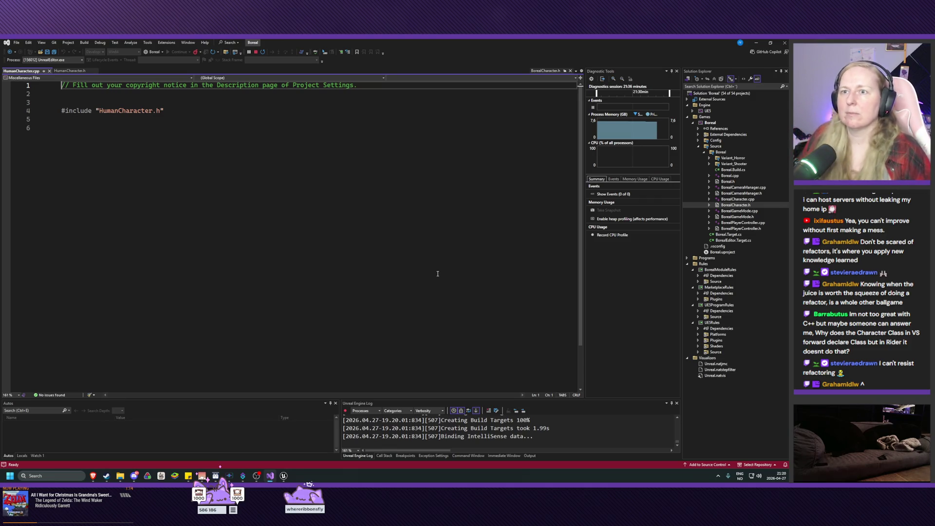
- Run a Live Coding recompile with Ctrl+Alt+F11 and close the console once the HumanCharacter patch succeeds
key("ctrl+alt+F11")
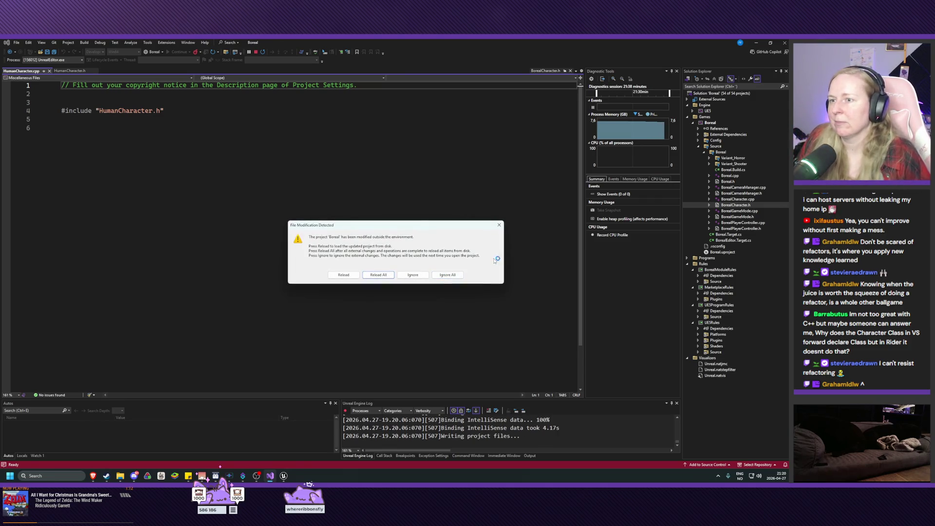
key("Return")
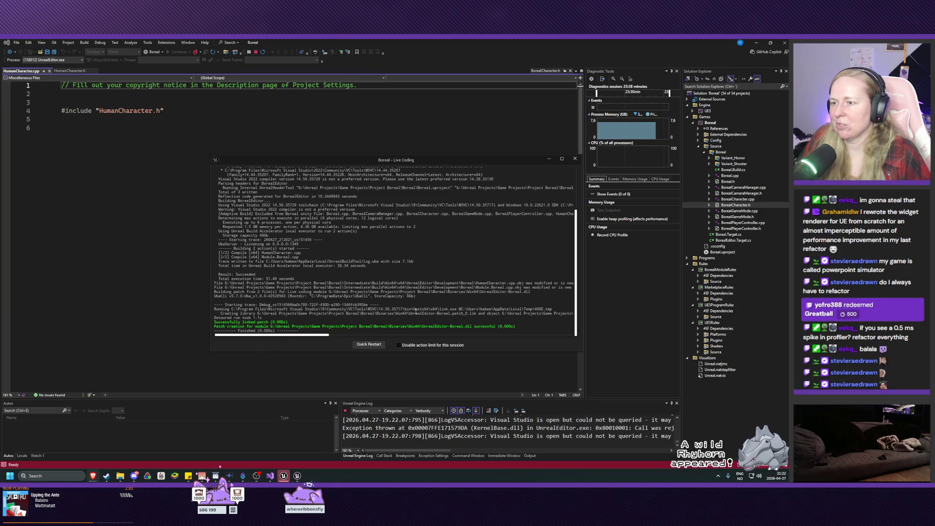
left_click(575, 159)
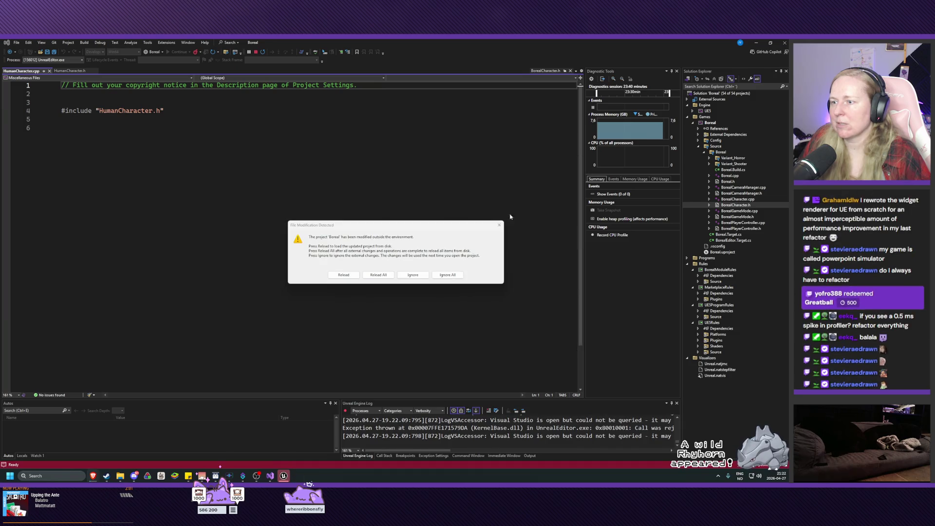
- Reload the externally changed project files and confirm stopping the debug session
left_click(369, 277)
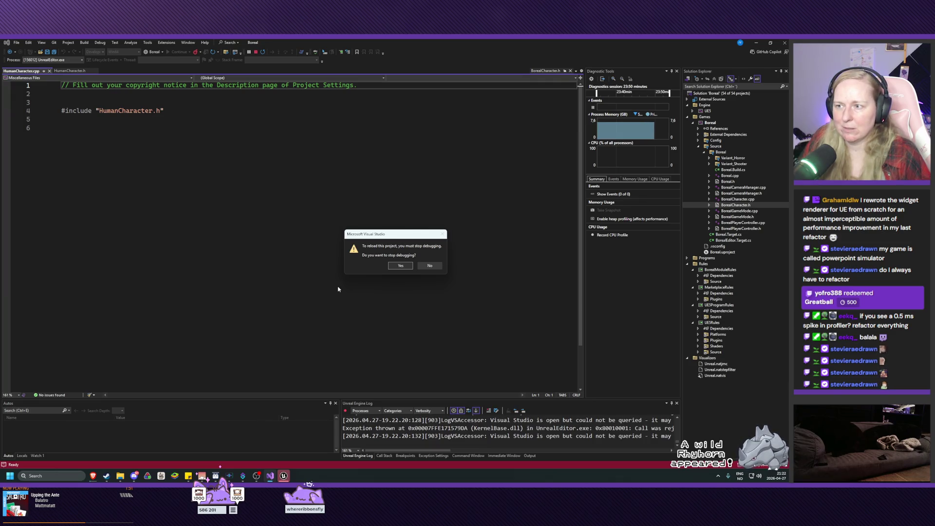
left_click(401, 266)
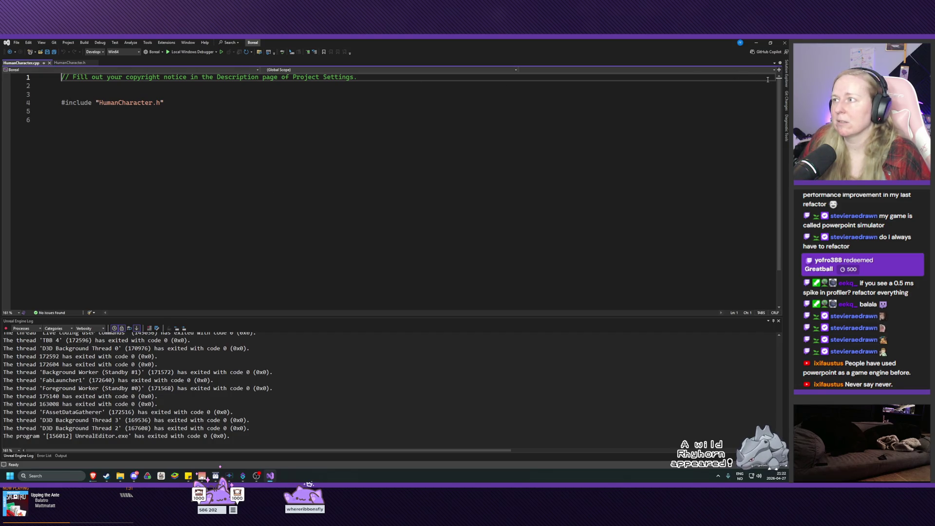
- Split HumanCharacter.h beside HumanCharacter.cpp and open BorealCharacter.h from Solution Explorer
left_click(786, 75)
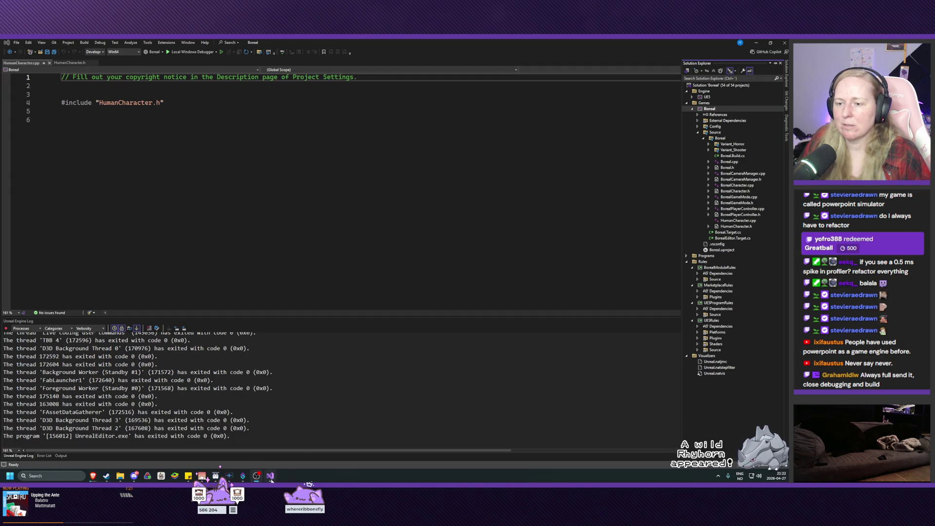
left_click(271, 477)
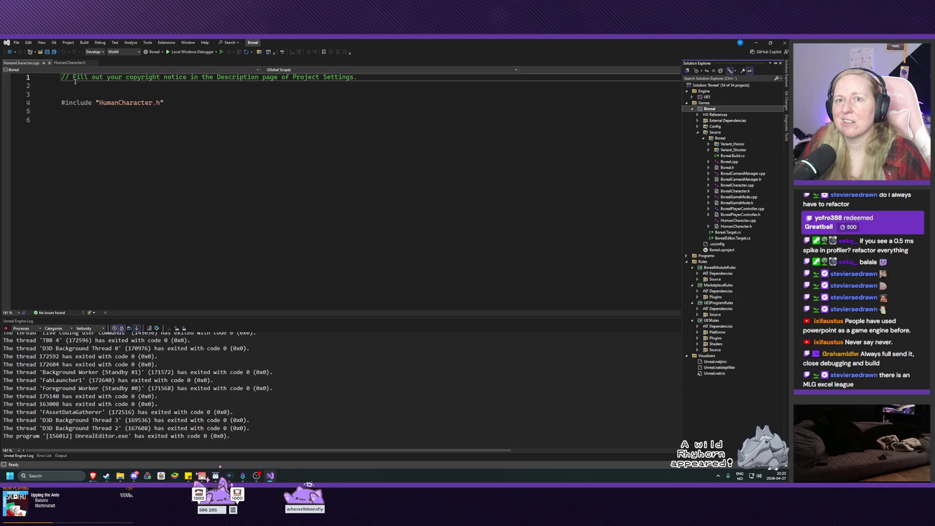
left_click(70, 63)
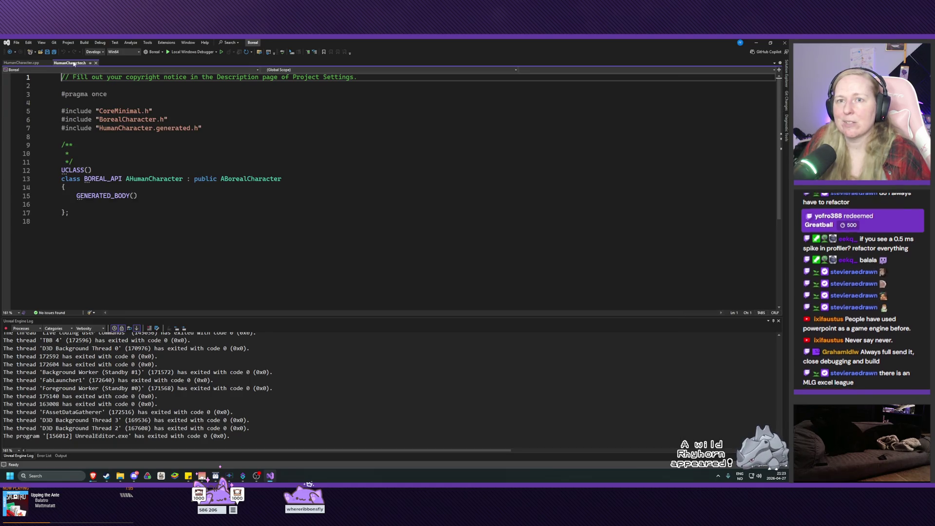
mouse_move(74, 65)
left_mouse_down()
mouse_move(42, 67)
mouse_move(405, 92)
mouse_move(402, 187)
left_mouse_up()
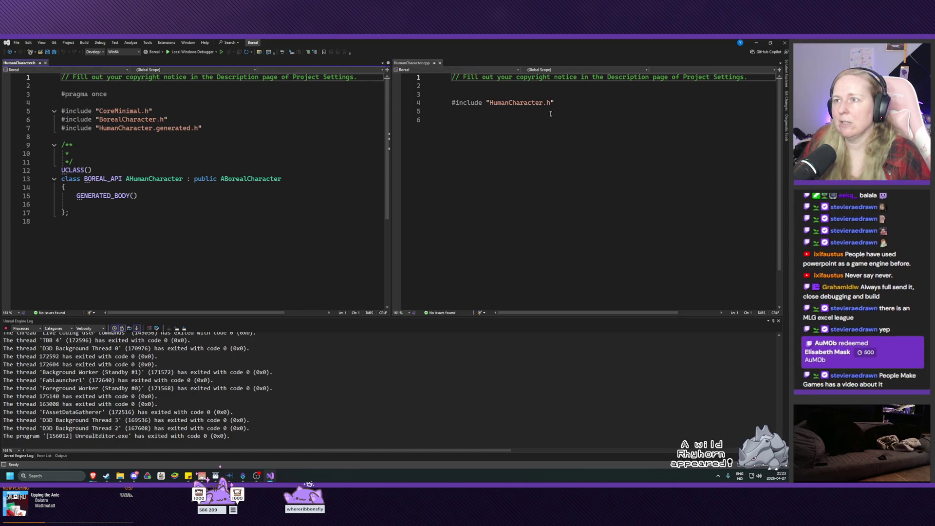
left_click(787, 82)
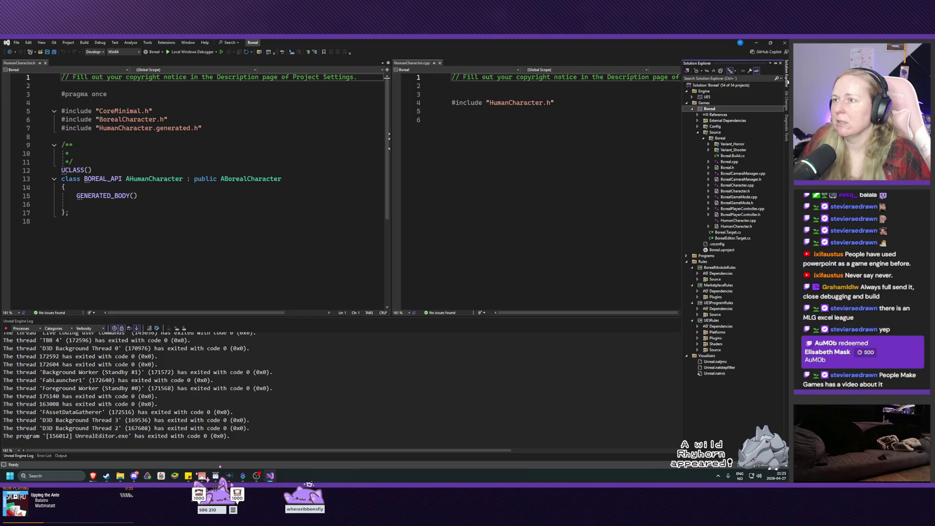
double_click(736, 191)
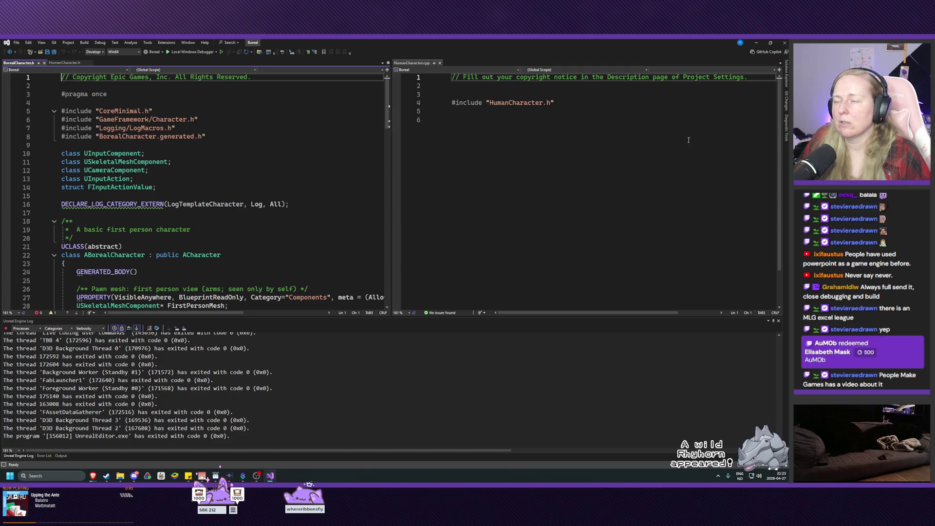
- Open BorealCharacter.cpp beside BorealCharacter.h, then check the build output's 175 errors
left_click(787, 73)
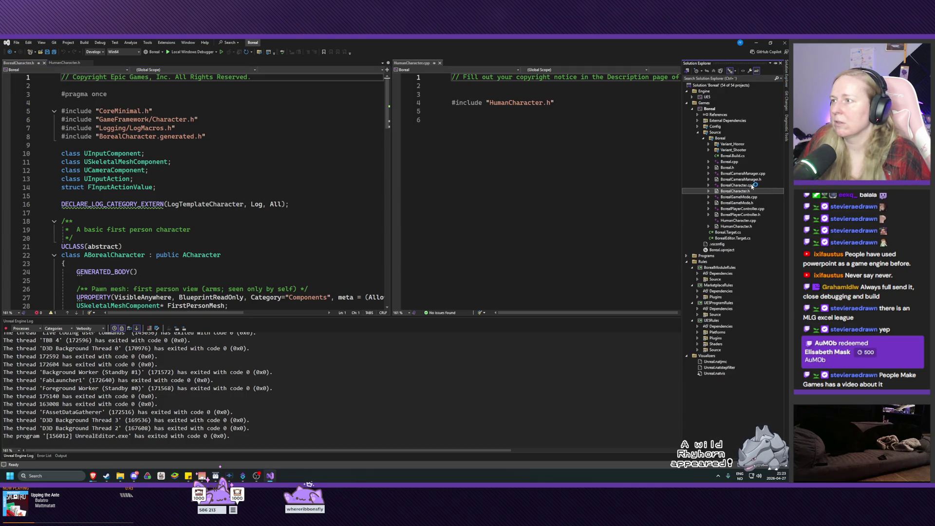
double_click(753, 185)
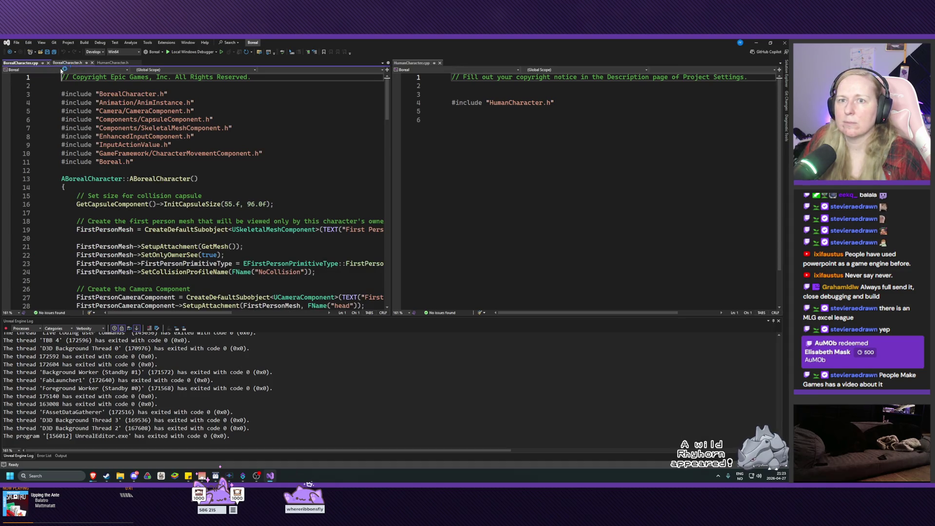
mouse_move(21, 63)
left_mouse_down()
mouse_move(412, 67)
mouse_move(419, 76)
left_mouse_up()
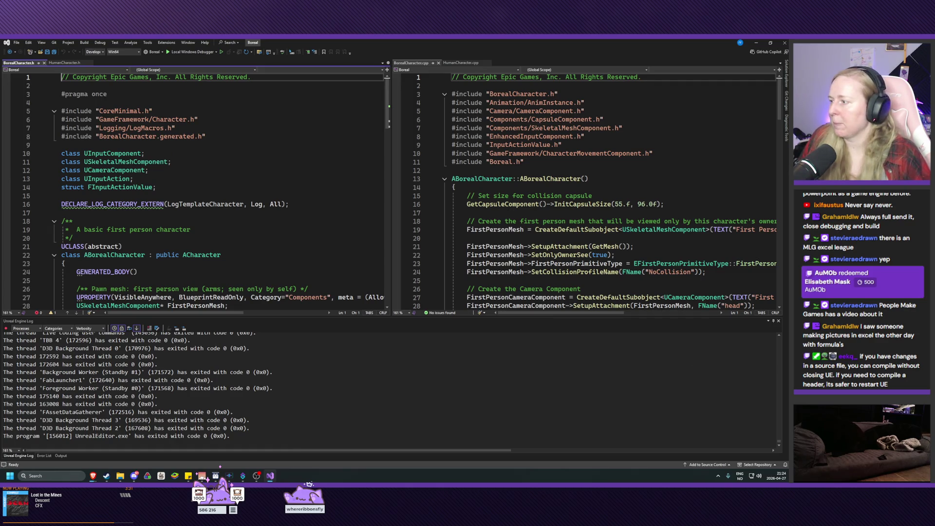
key("alt+Tab")
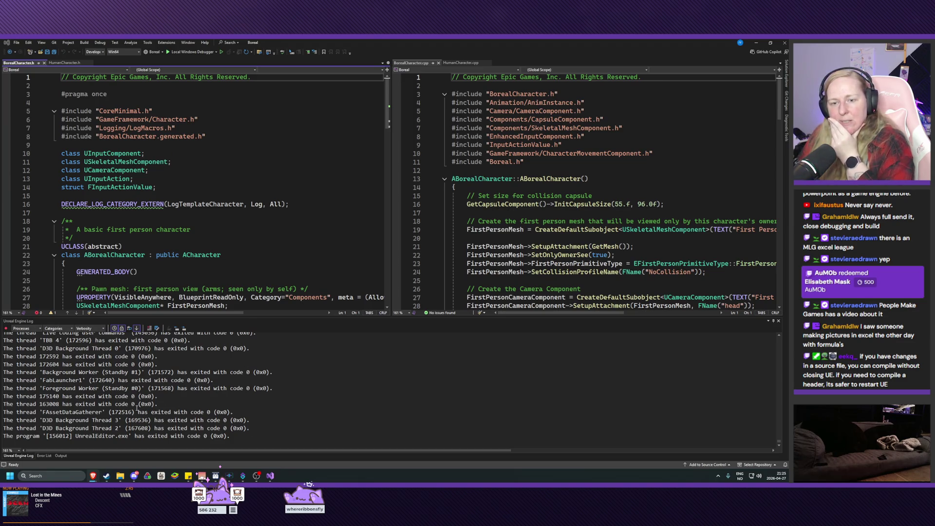
left_click(44, 456)
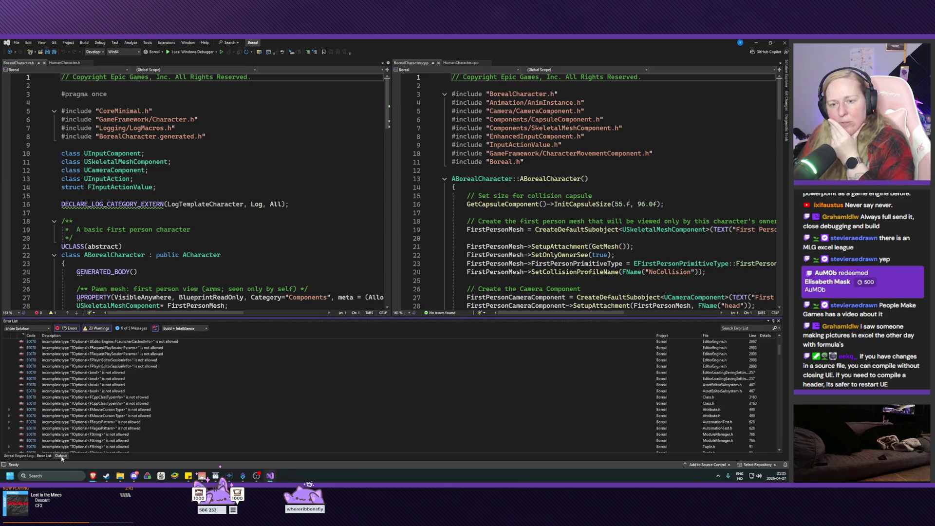
- Review the build errors, rebuild Boreal with Ctrl+Shift+B, and return to the relaunched Unreal Editor
left_click(44, 457)
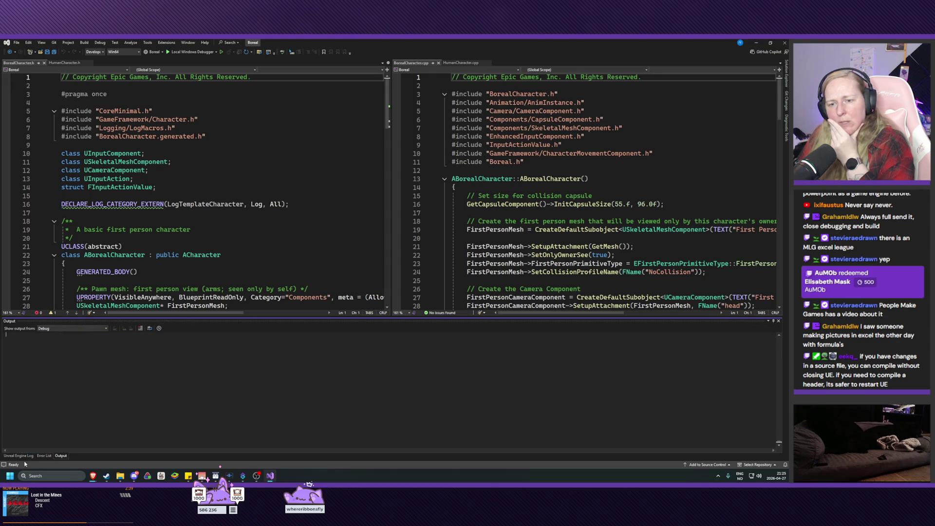
left_click(29, 456)
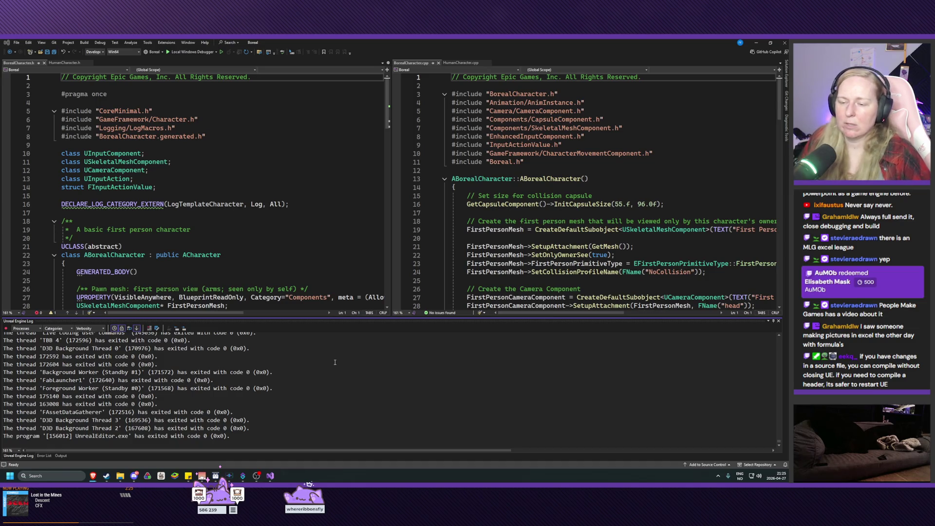
left_click(280, 456)
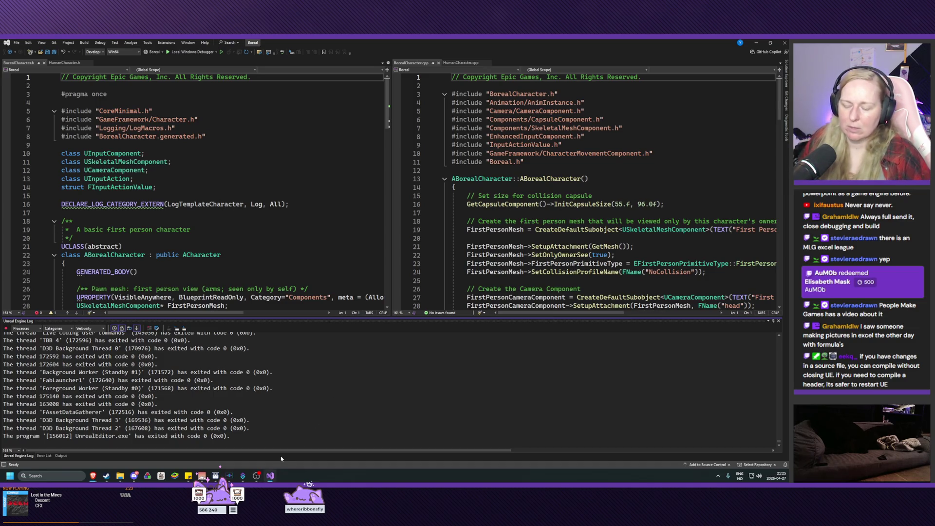
key("ctrl+shift+b")
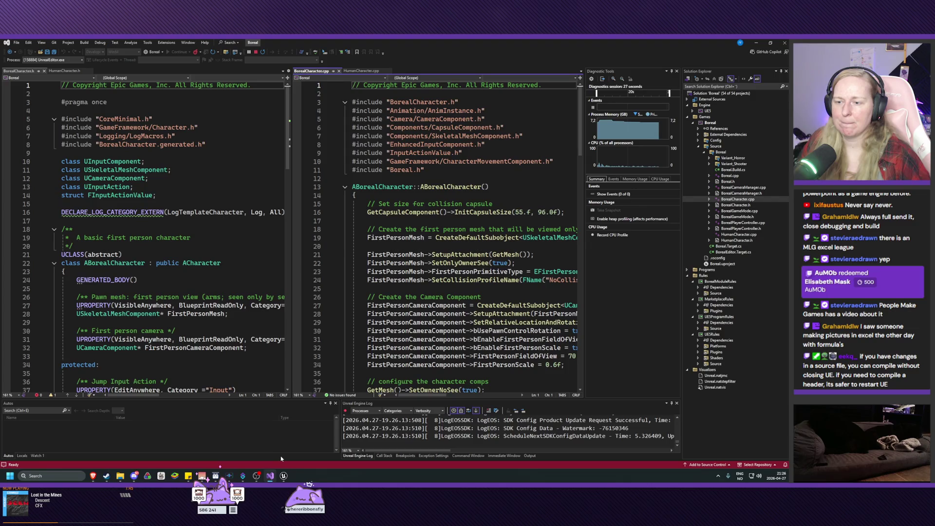
left_click(284, 476)
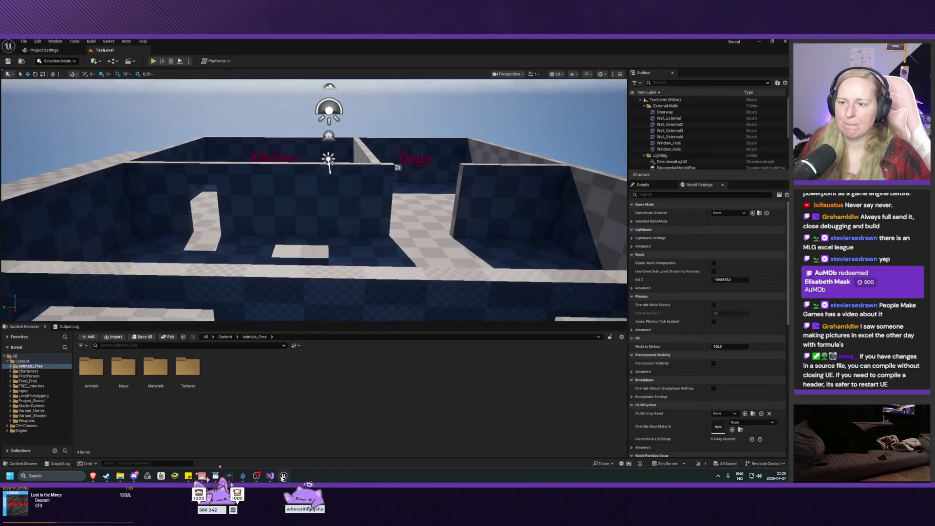
- Pick BorealCharacter from the 'character' search of all classes, name the class DogCharacter, and create it
mouse_move(344, 214)
left_mouse_down()
mouse_move(190, 84)
mouse_move(190, 126)
left_mouse_up()
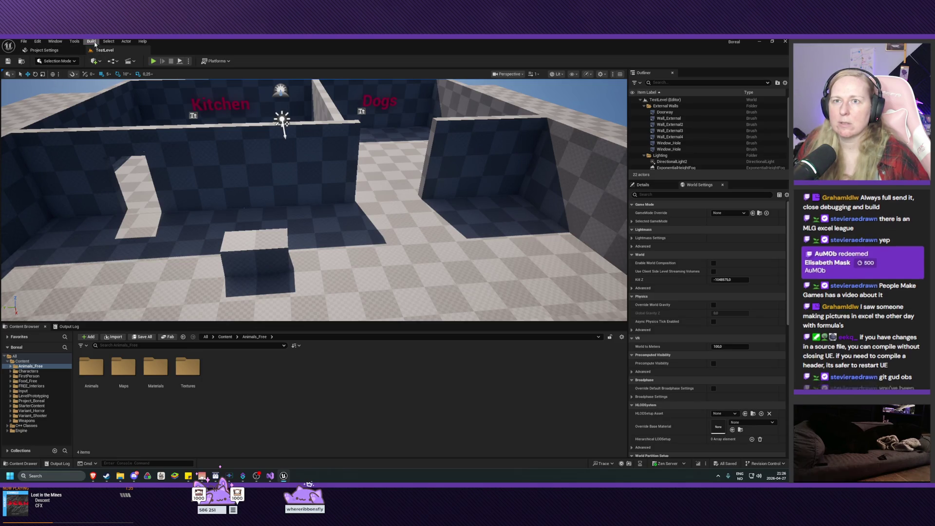
left_click(75, 41)
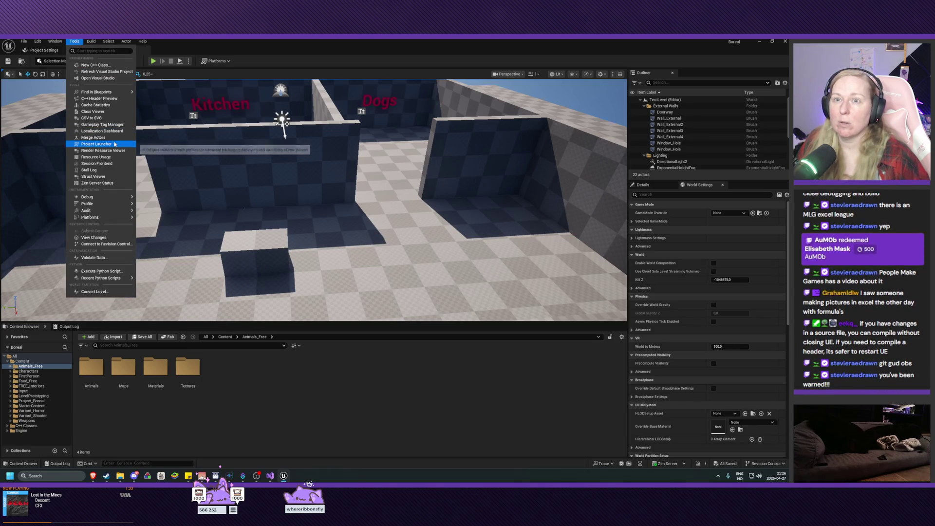
left_click(94, 66)
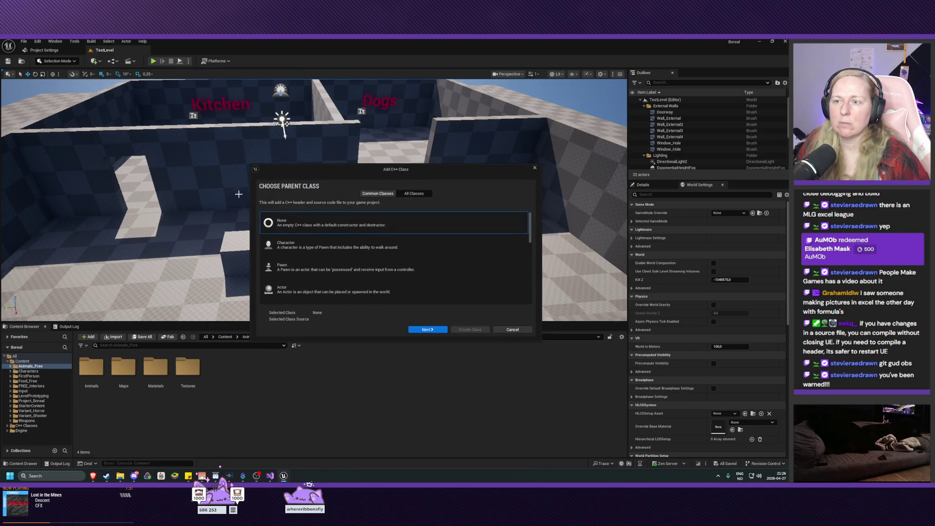
left_click(414, 193)
type("chara")
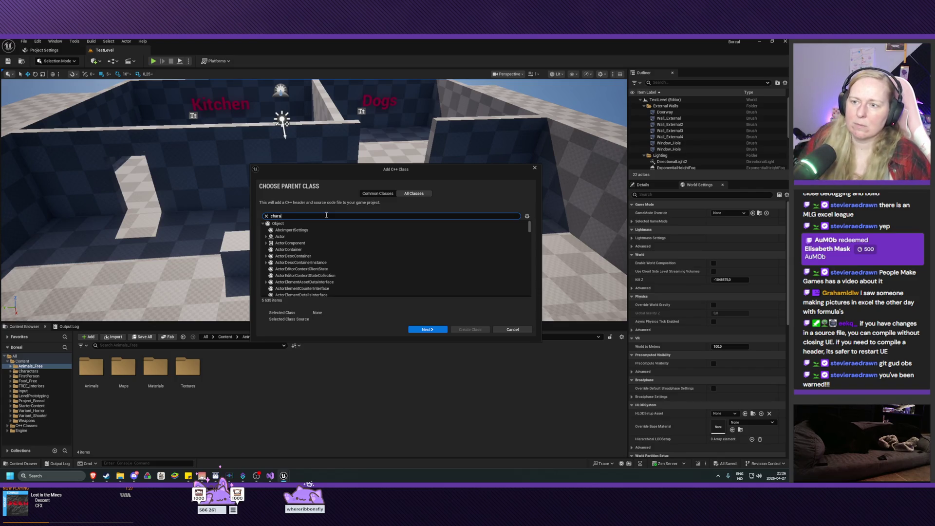
type("cter")
scroll(340, 251, "down", 1)
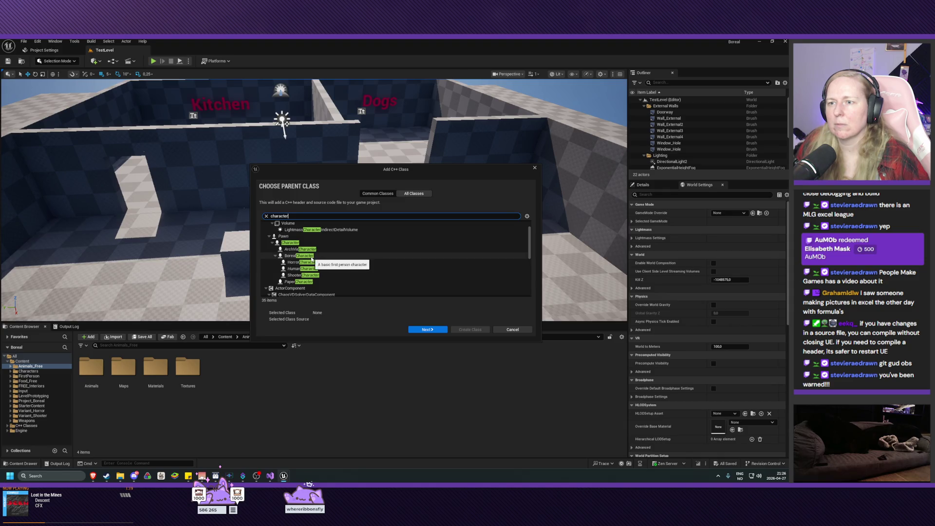
left_click(294, 257)
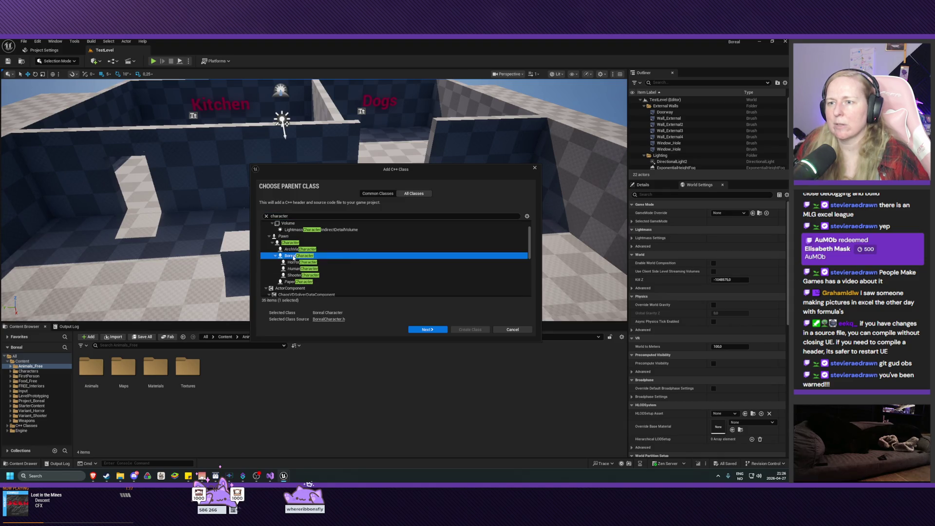
left_click(426, 332)
left_click_drag(304, 239, 252, 242)
type("DogCharacter")
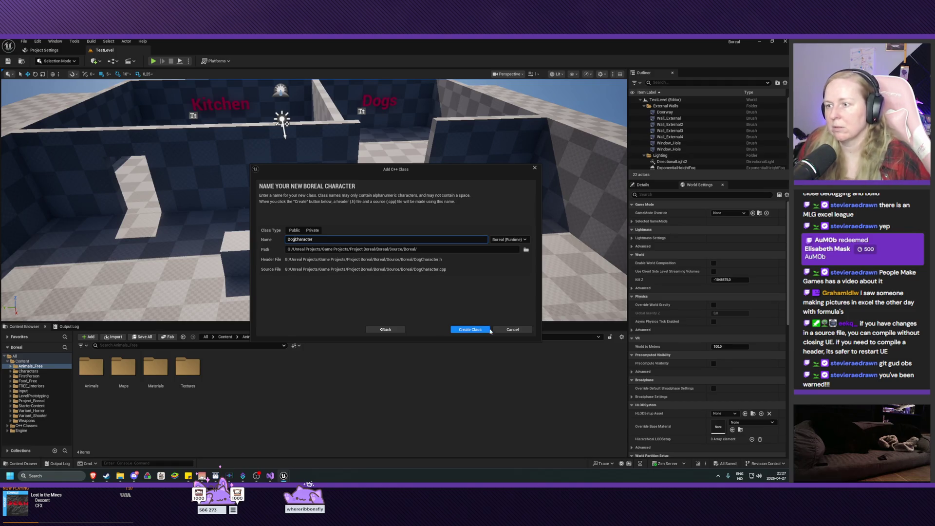
left_click(465, 330)
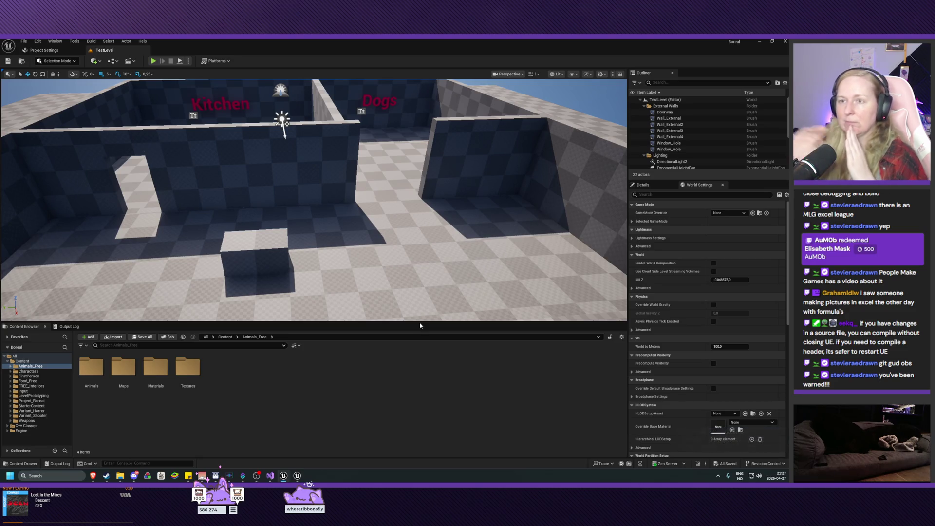
- Close the Live Coding window after DogCharacter compiles successfully
mouse_move(298, 478)
left_click(322, 438)
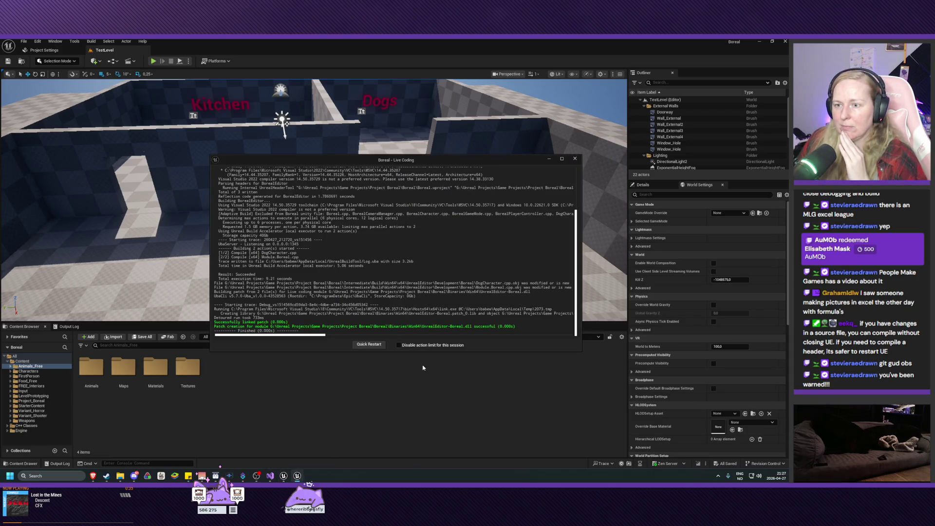
left_click(575, 158)
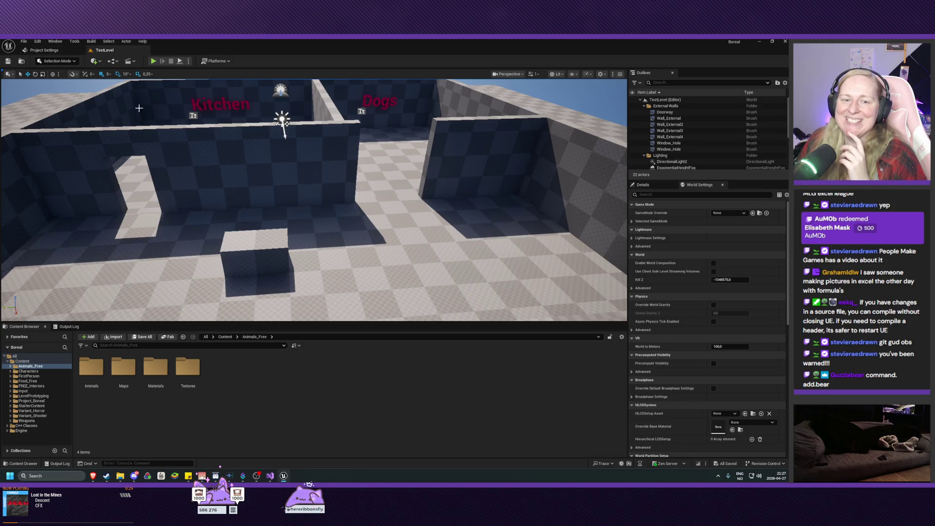
left_click(77, 42)
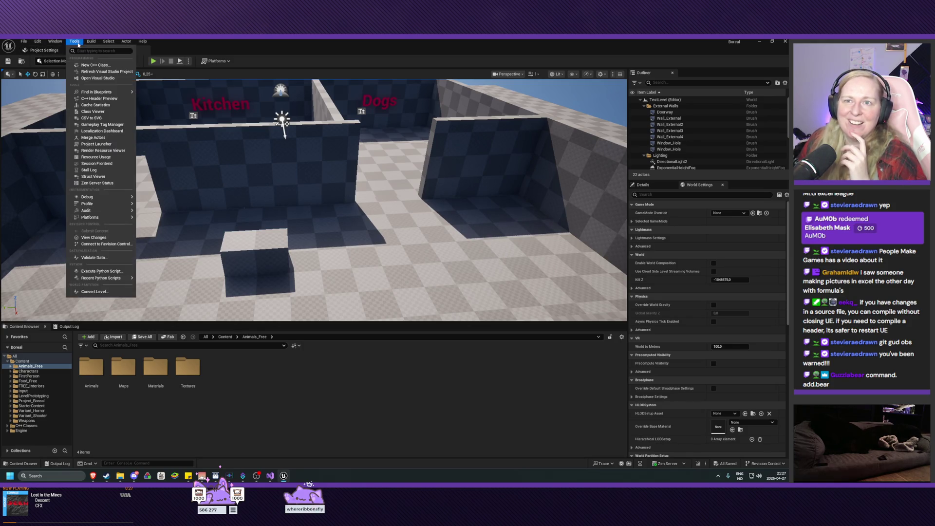
- Choose HumanCharacter from the 'character' class search, name the class PlayerCharacter, and create it
left_click(95, 65)
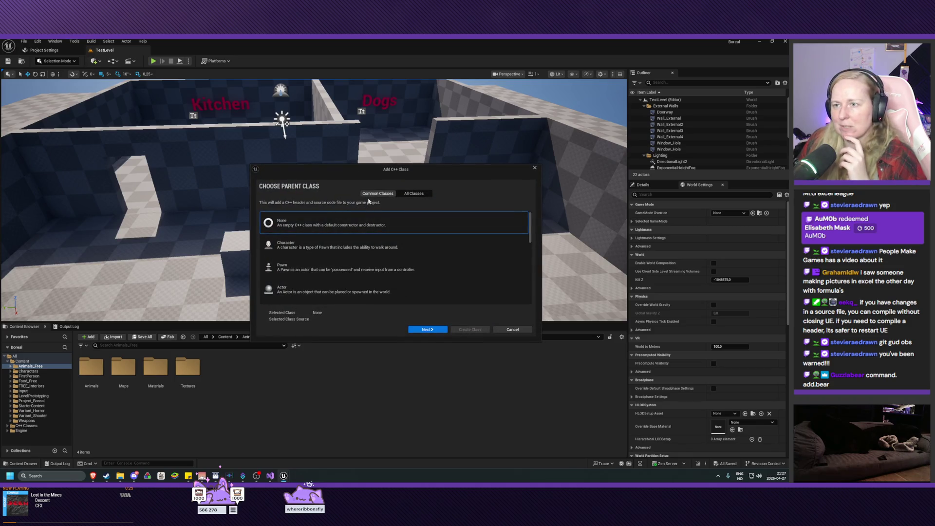
left_click(414, 194)
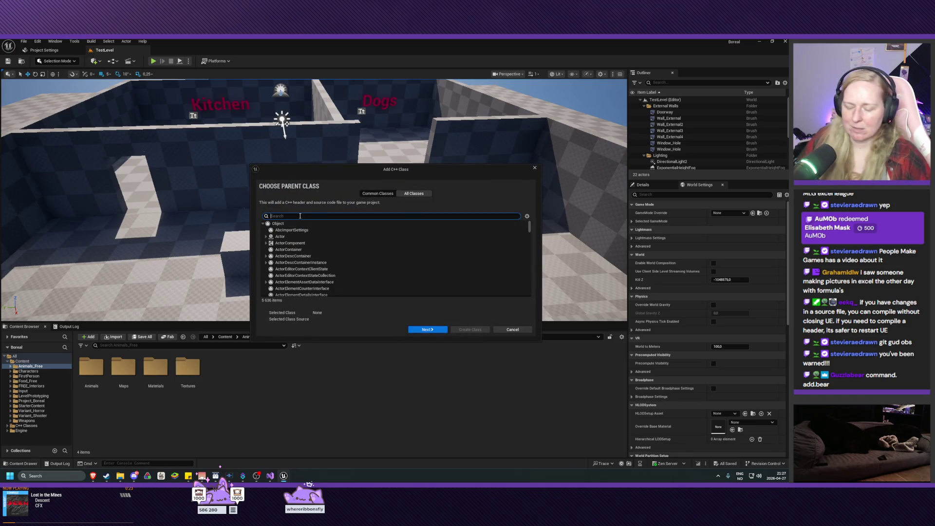
type("character")
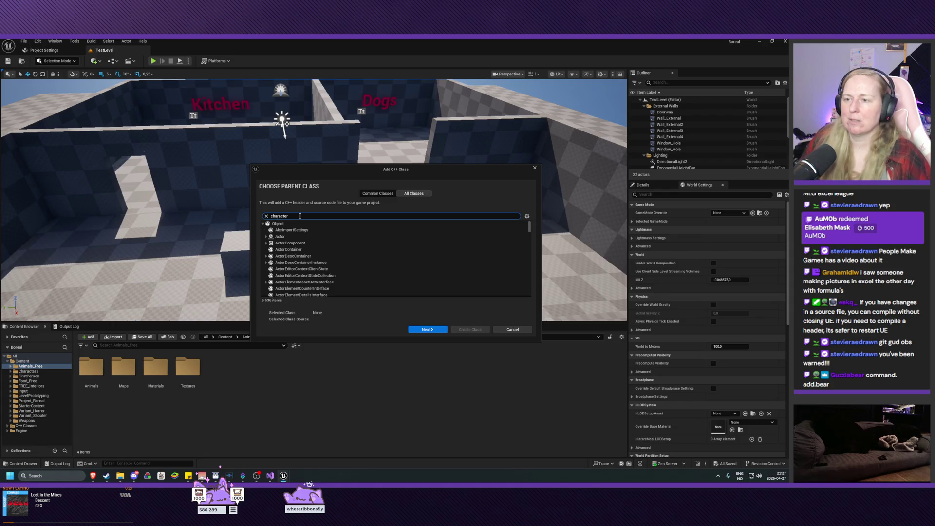
scroll(368, 271, "down", 3)
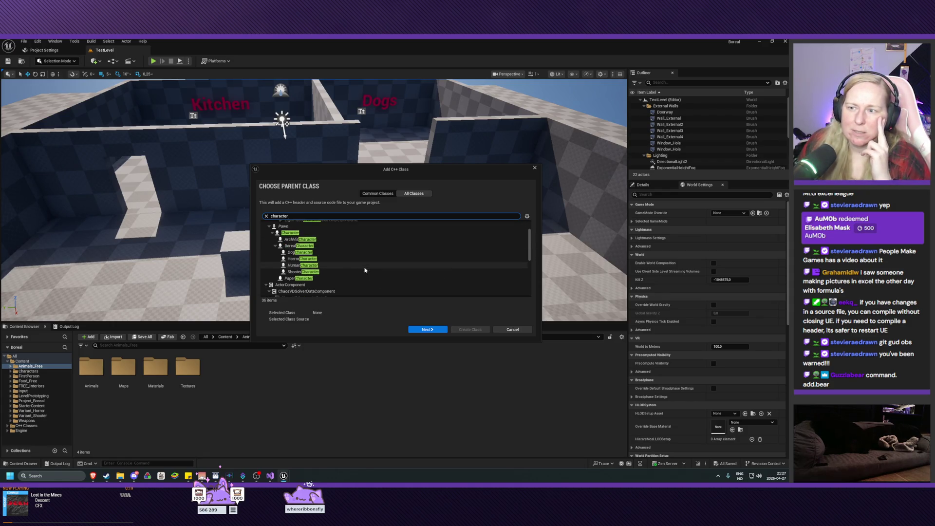
left_click(312, 266)
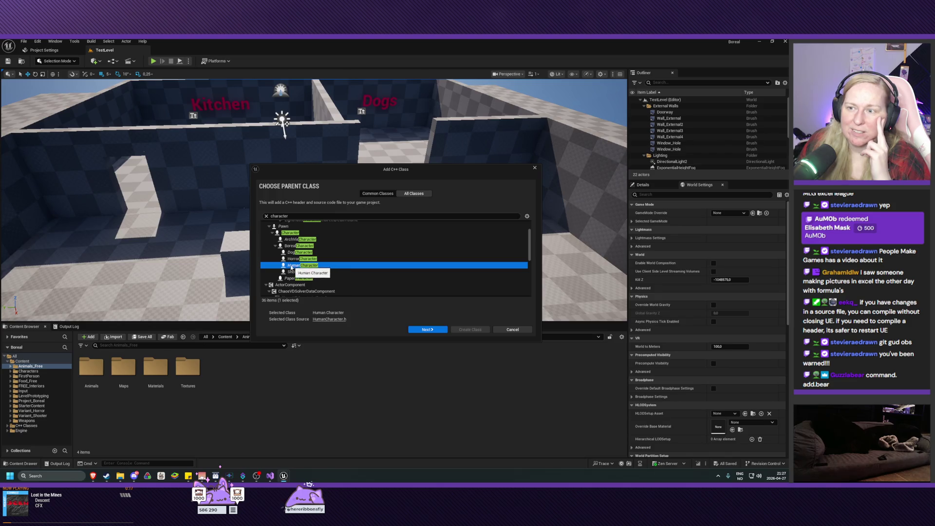
left_click(301, 272)
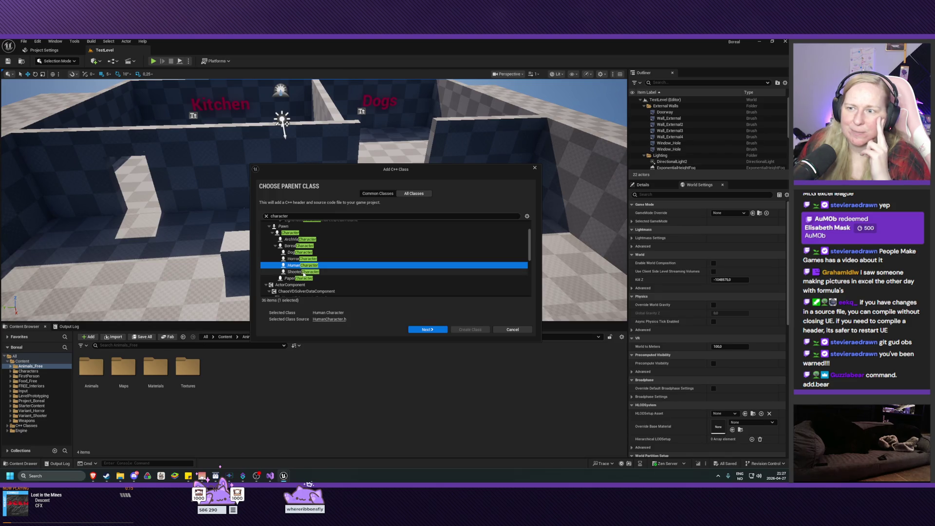
left_click(298, 265)
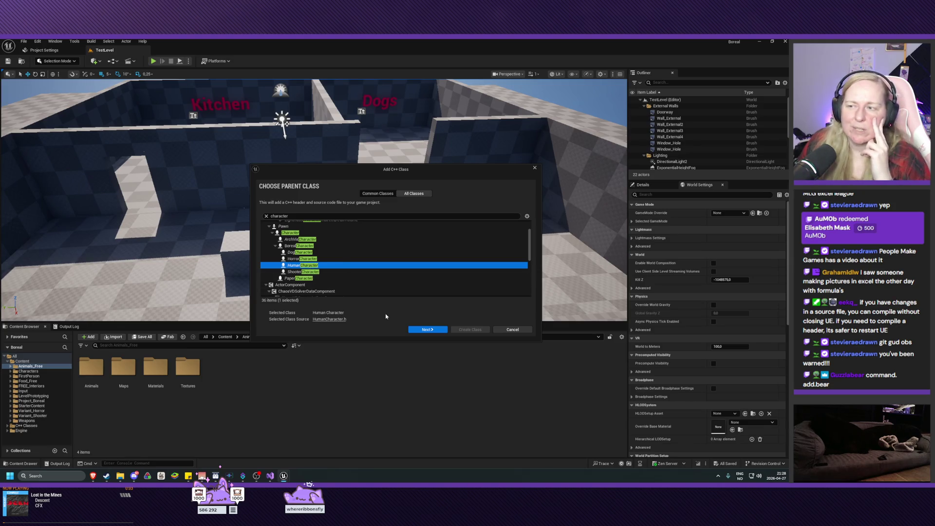
left_click(423, 332)
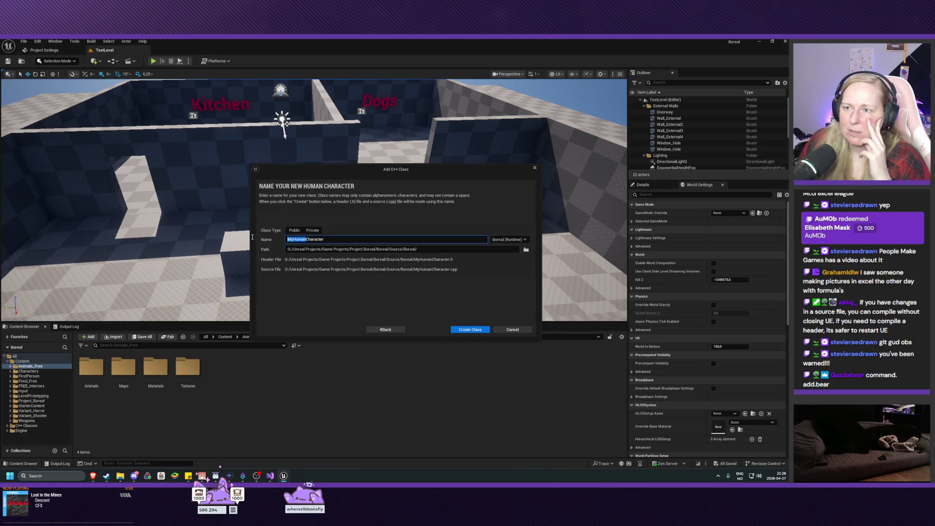
type("Player")
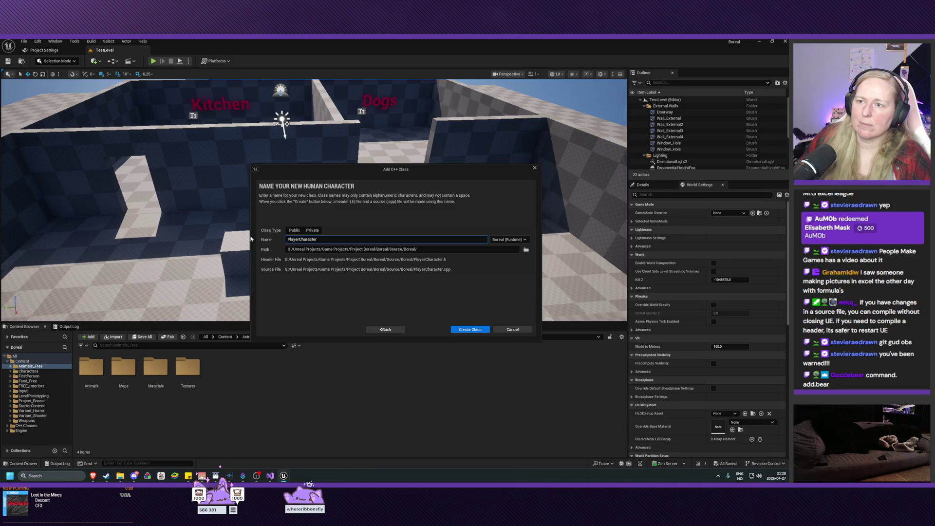
left_click(470, 330)
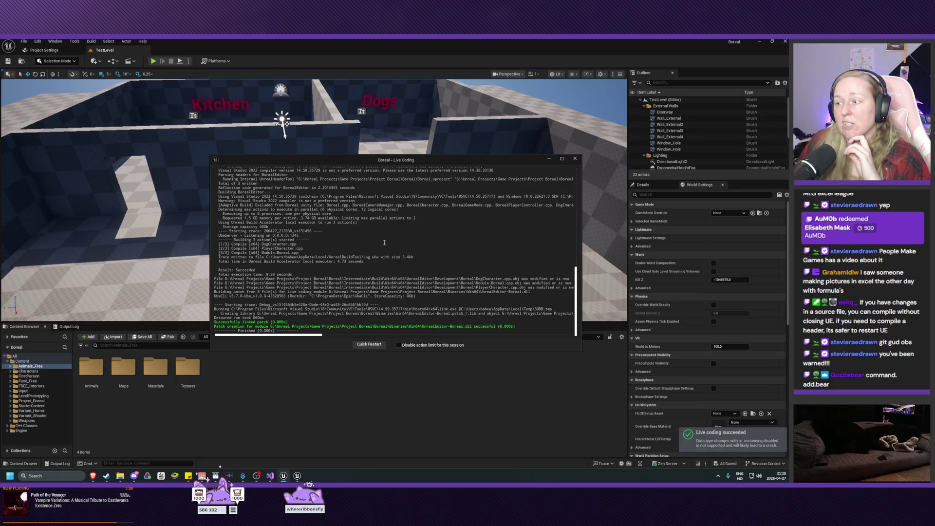
- Close the Live Coding output once PlayerCharacter has compiled
left_click(576, 158)
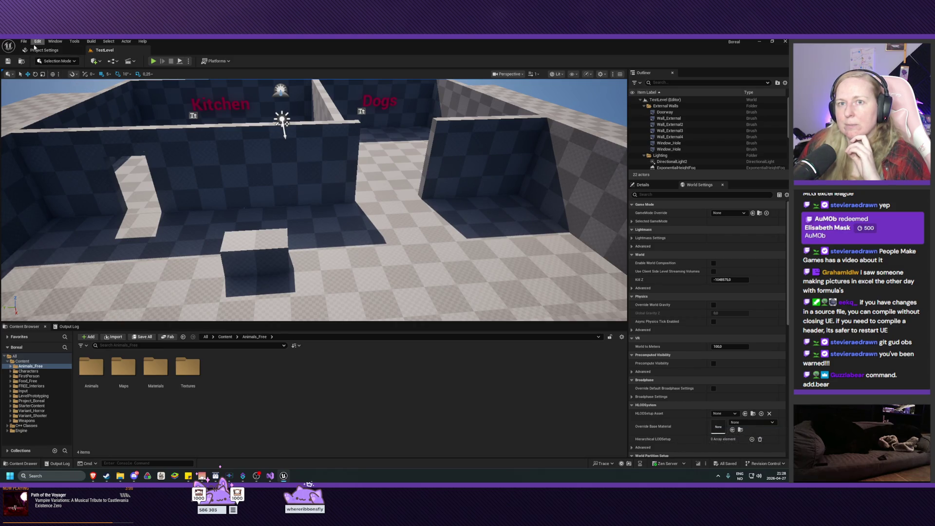
left_click(75, 41)
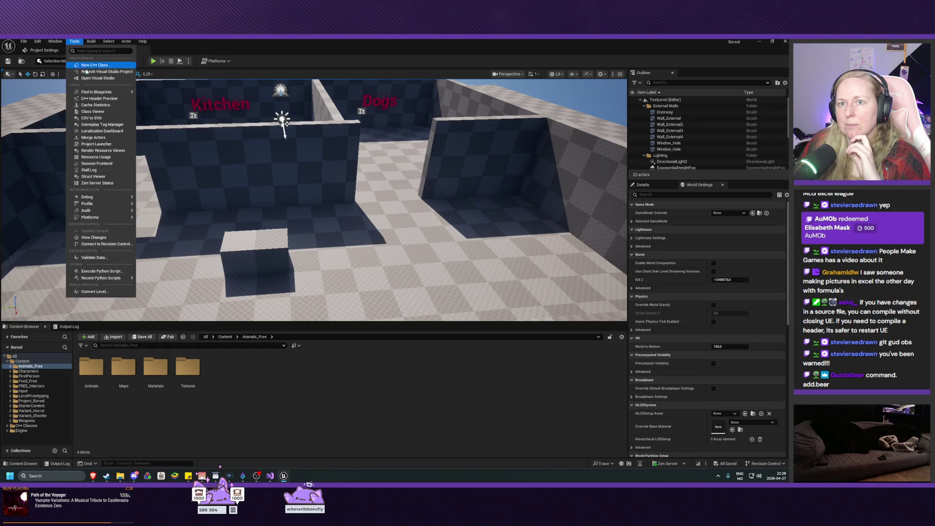
- Pick HumanCharacter as parent from the 'characte' search and rename the class CustomerCharacter
left_click(85, 66)
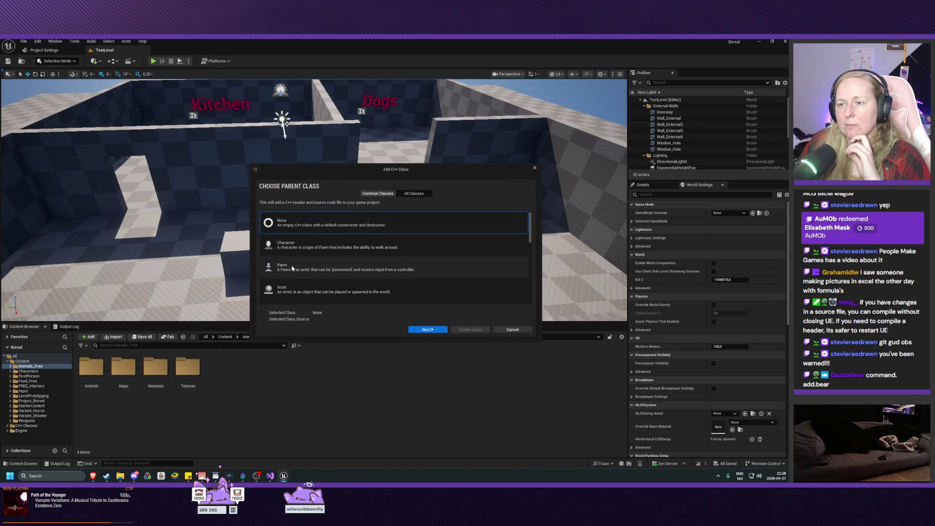
left_click(413, 194)
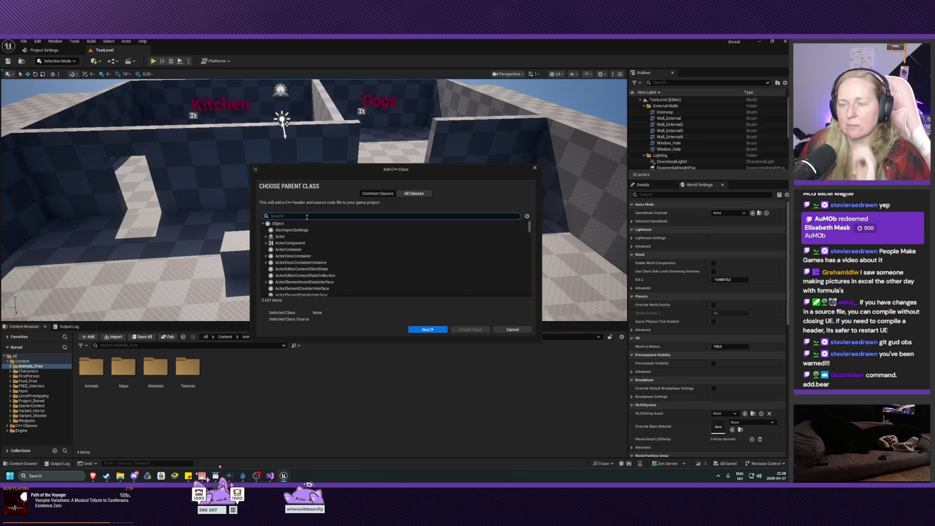
type("characte")
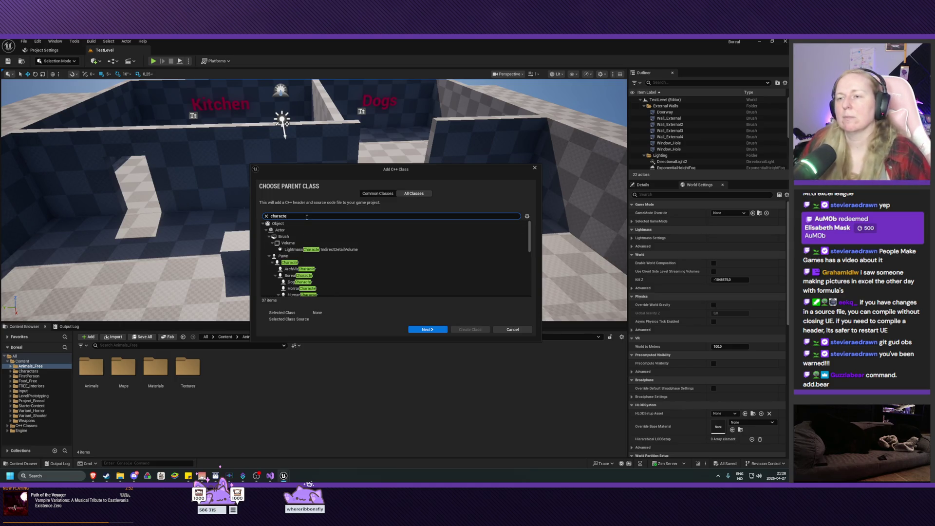
scroll(360, 228, "down", 2)
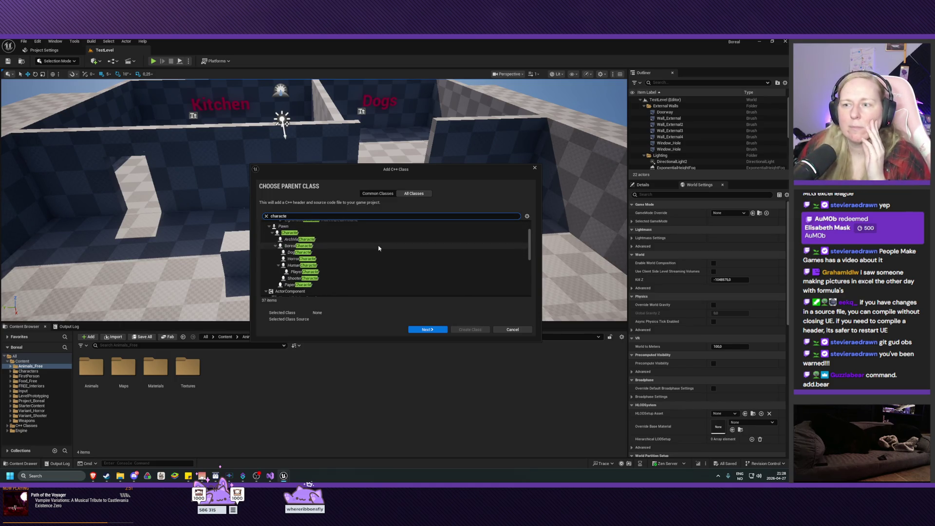
left_click(325, 266)
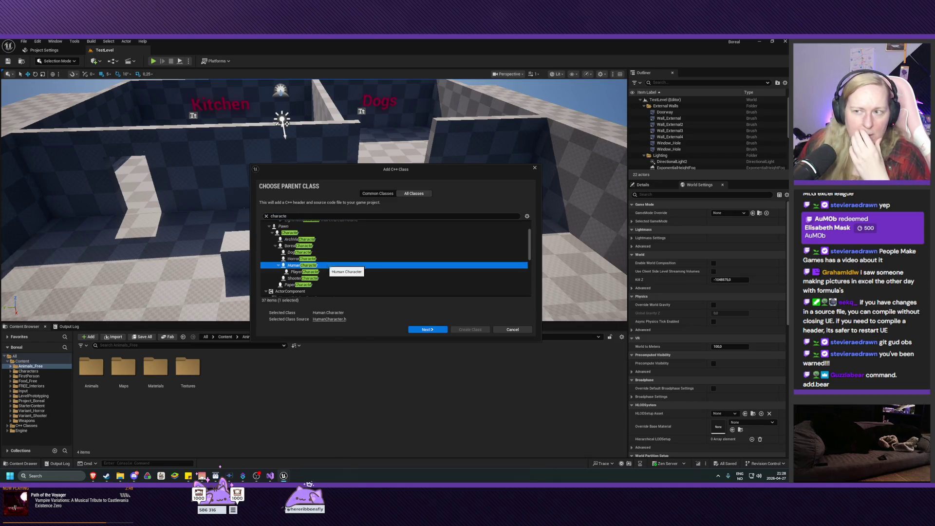
left_click(427, 329)
left_click_drag(307, 239, 287, 239)
type("CustomerCharacter")
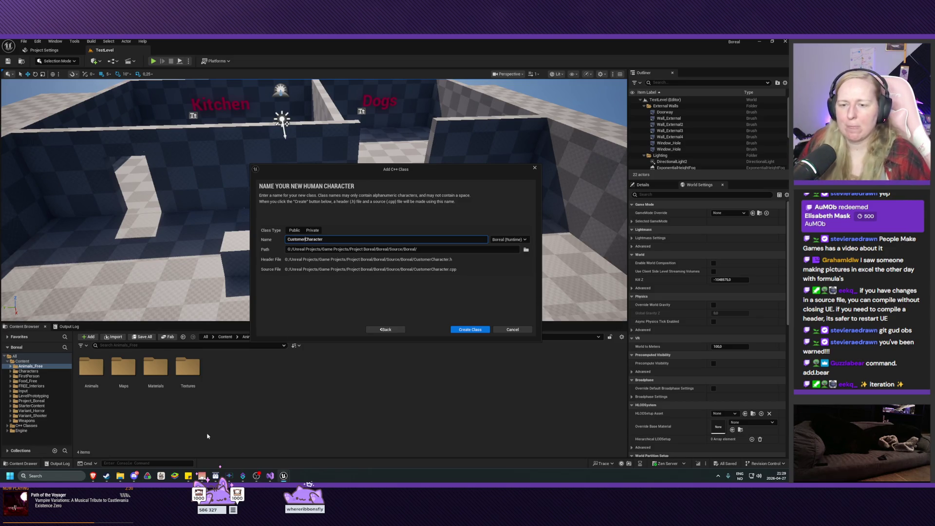
- Check the Project Boreal hierarchy diagram in draw.io, then create the CustomerCharacter class
mouse_move(93, 476)
left_click(107, 451)
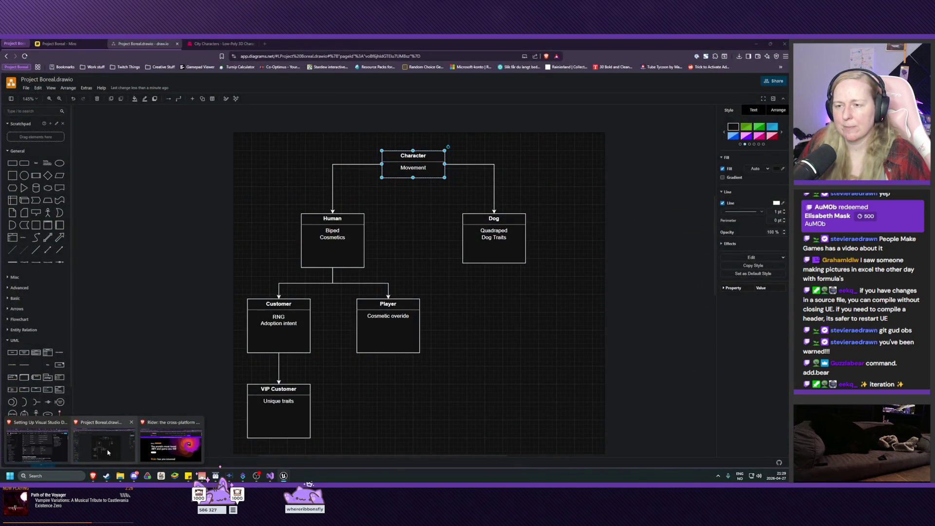
key("alt+Tab")
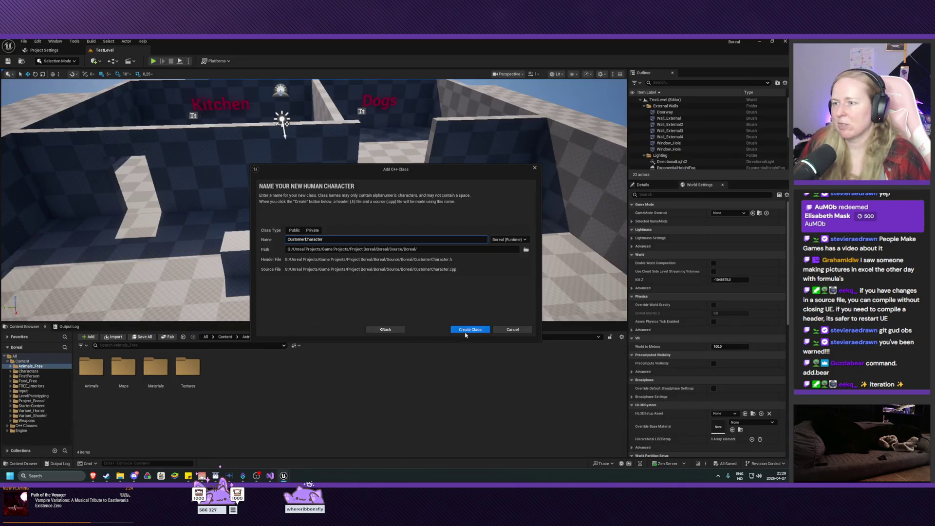
left_click(468, 330)
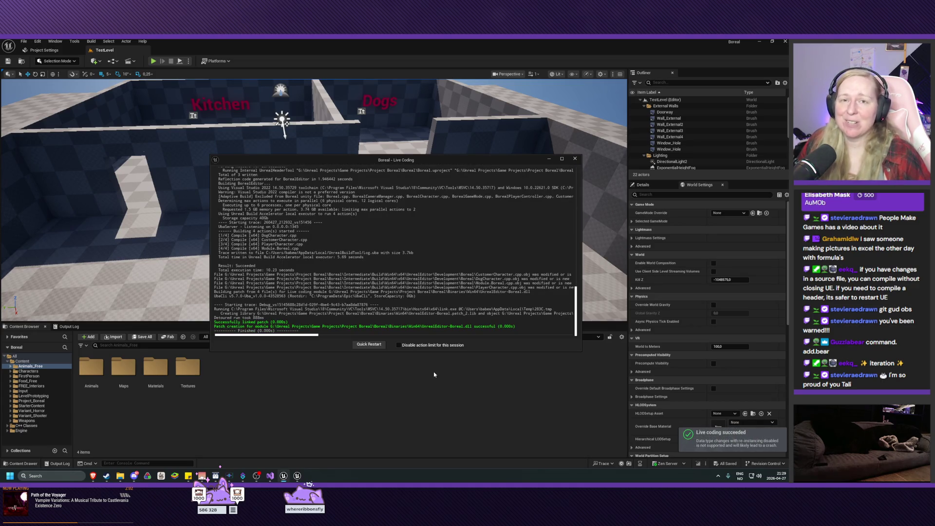
- Close the Live Coding output after CustomerCharacter compiles and return to Visual Studio
left_click(575, 159)
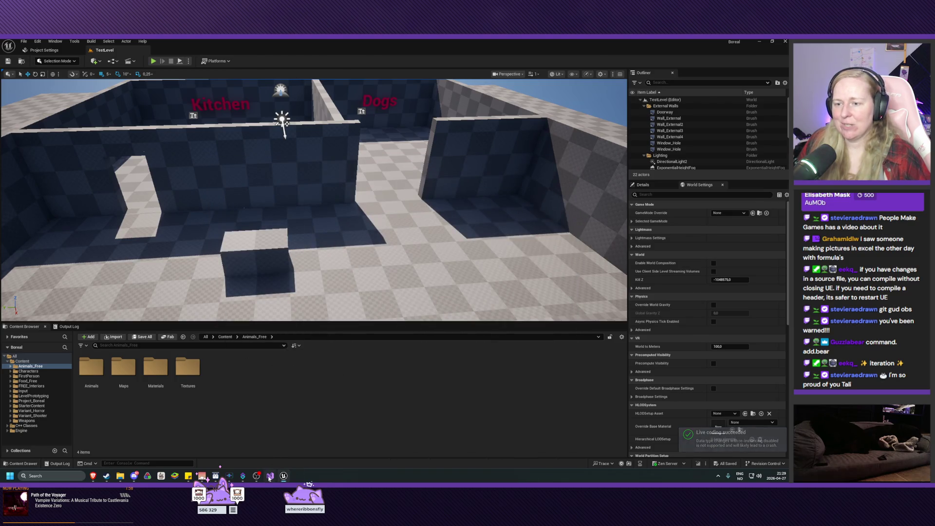
left_click(270, 476)
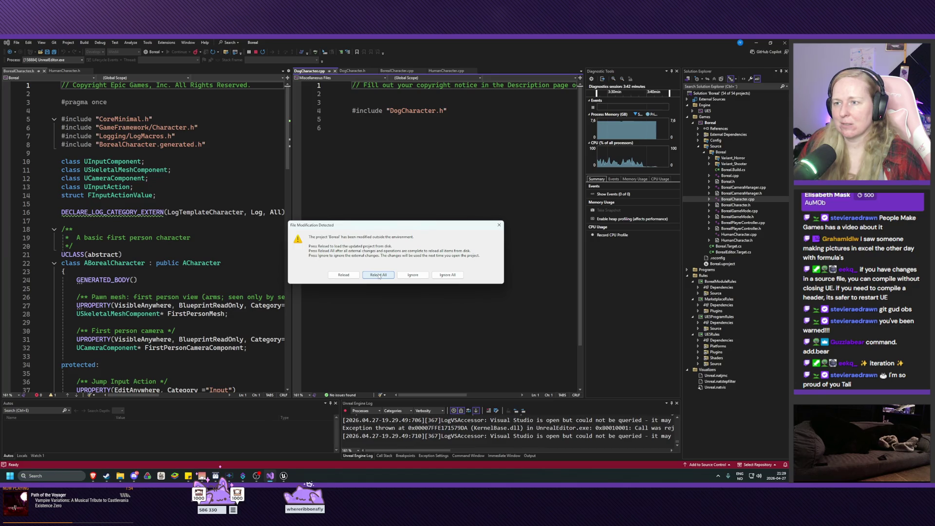
- Reload the externally modified project files, stopping the debug session
left_click(379, 275)
left_click(397, 266)
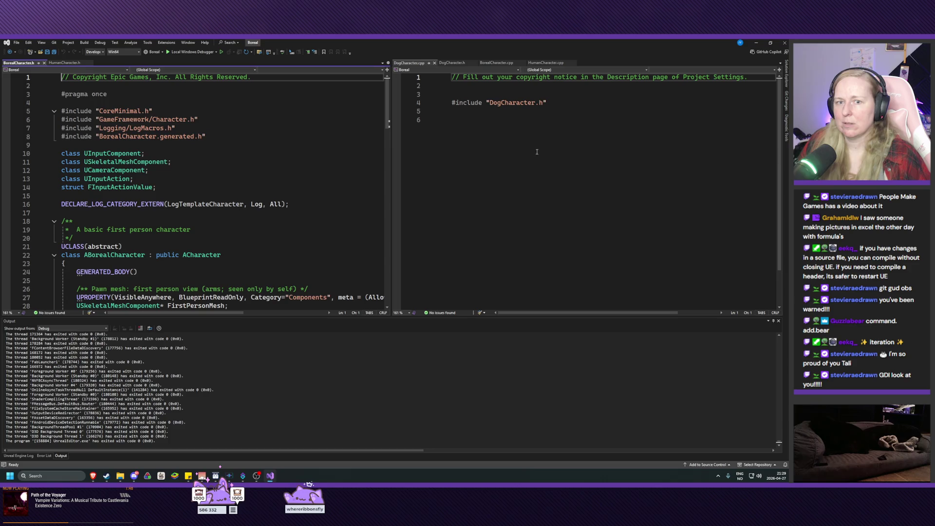
left_click(786, 78)
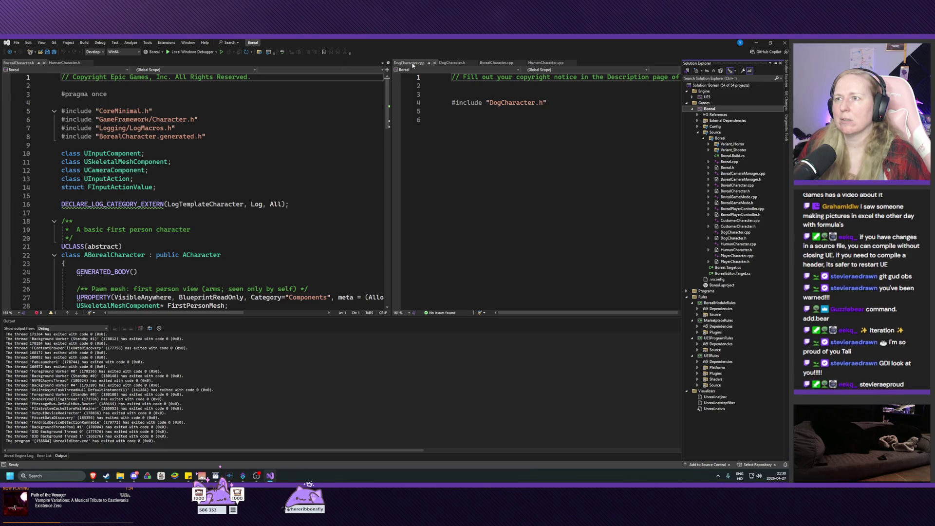
- Move DogCharacter.h to the left pane, keeping DogCharacter.cpp in the right pane
left_click(448, 63)
left_click_drag(448, 64, 150, 62)
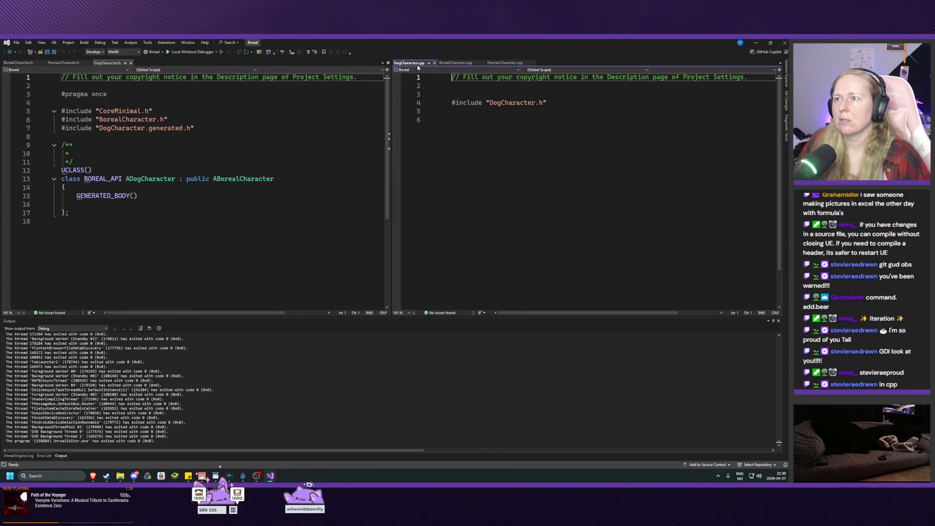
left_click_drag(408, 65, 503, 64)
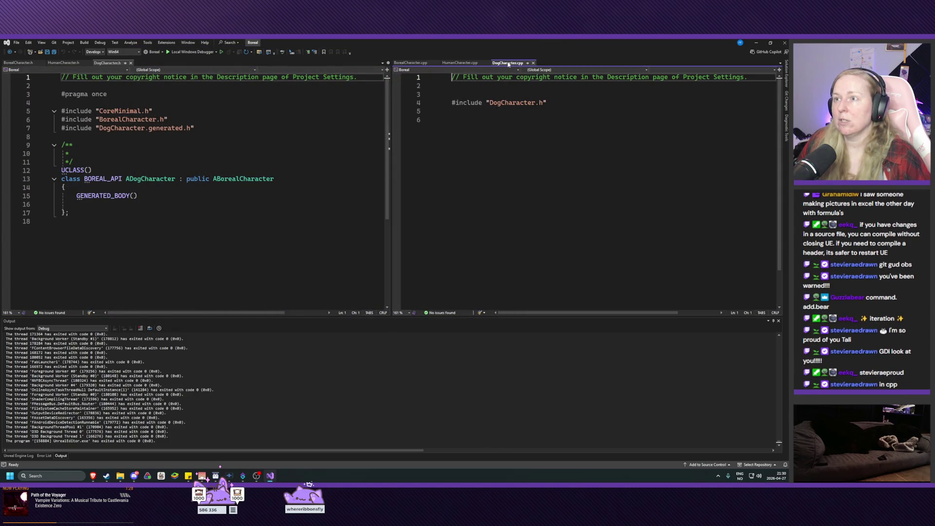
left_click(786, 74)
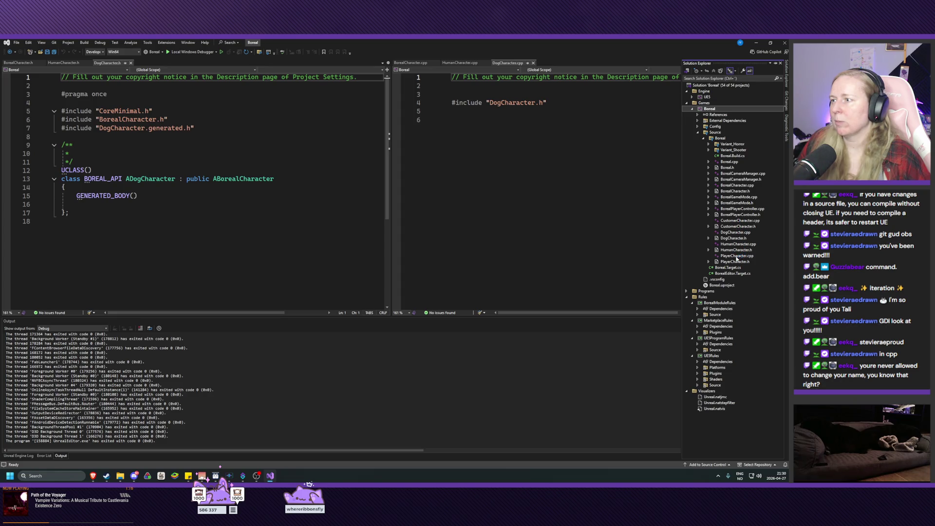
double_click(734, 263)
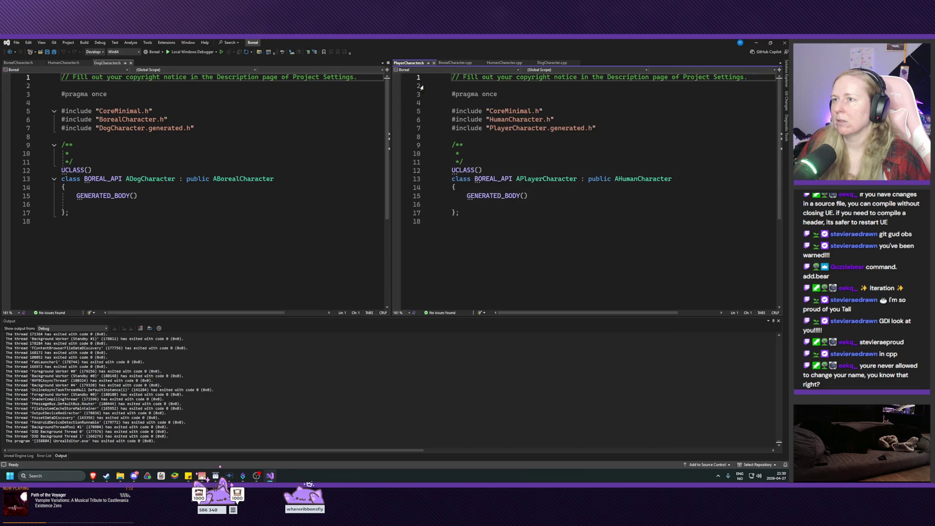
- Move PlayerCharacter.h left and open PlayerCharacter.cpp, HumanCharacter.h and HumanCharacter.cpp
left_click_drag(409, 63, 174, 67)
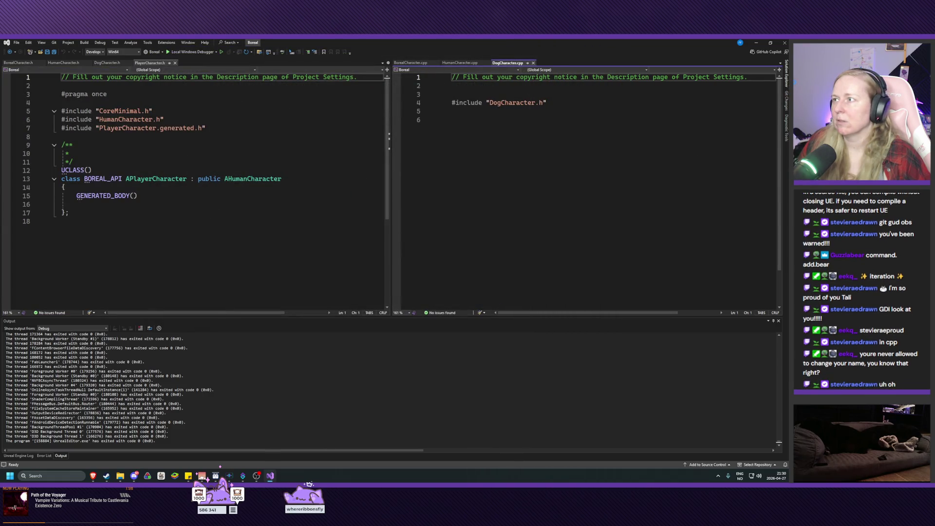
key("ctrl+alt+l")
double_click(737, 255)
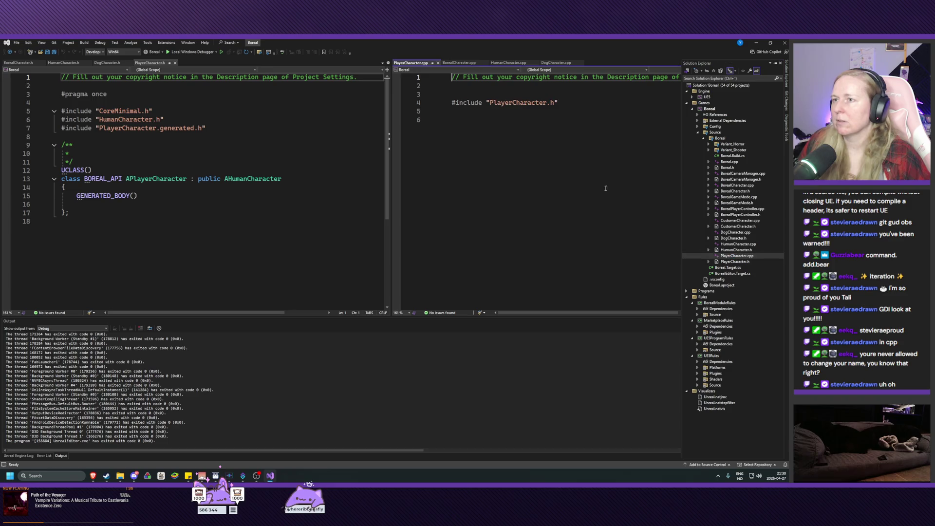
double_click(736, 250)
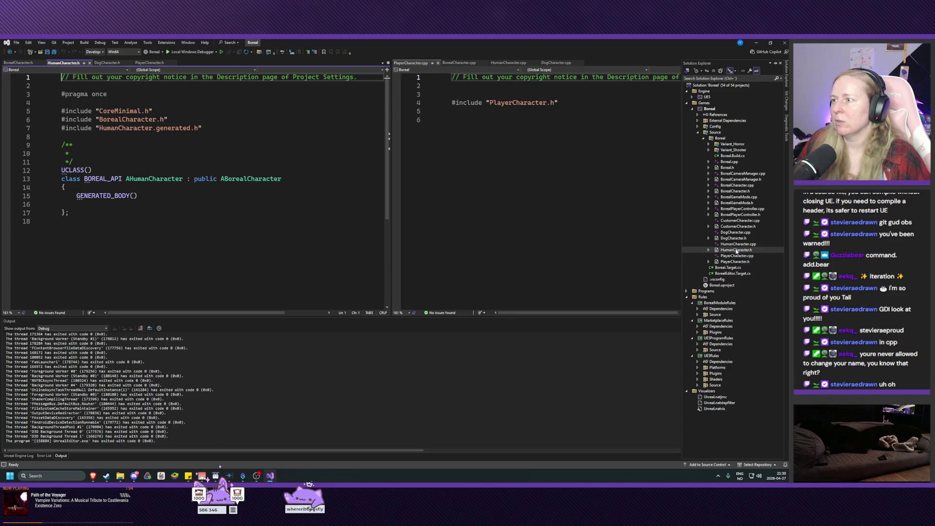
double_click(737, 244)
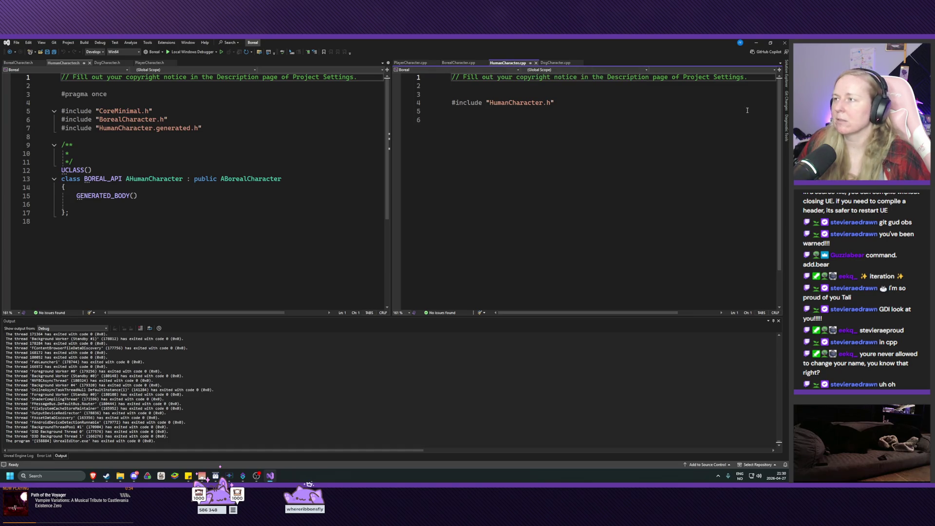
- Reorder tabs: DogCharacter.h last among headers, DogCharacter.cpp after PlayerCharacter.cpp
left_click(419, 64)
left_click_drag(408, 64, 555, 63)
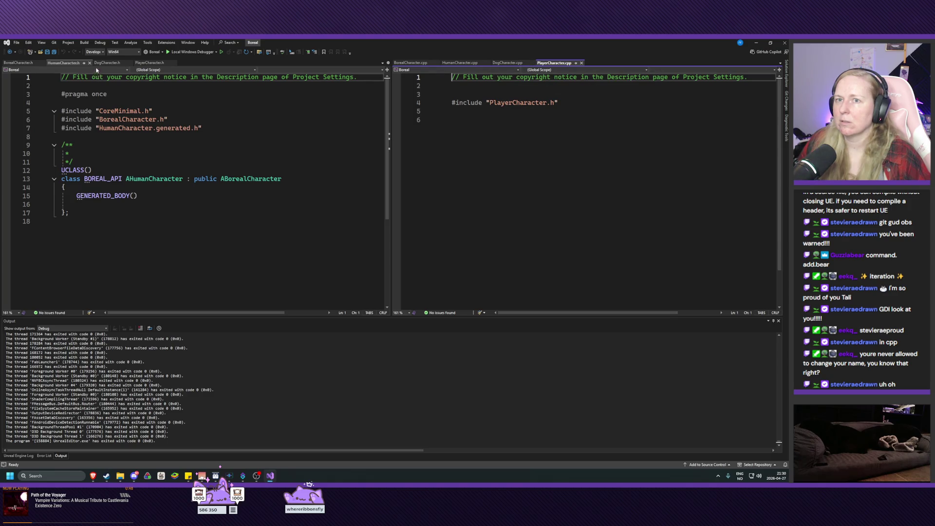
left_click_drag(107, 63, 155, 63)
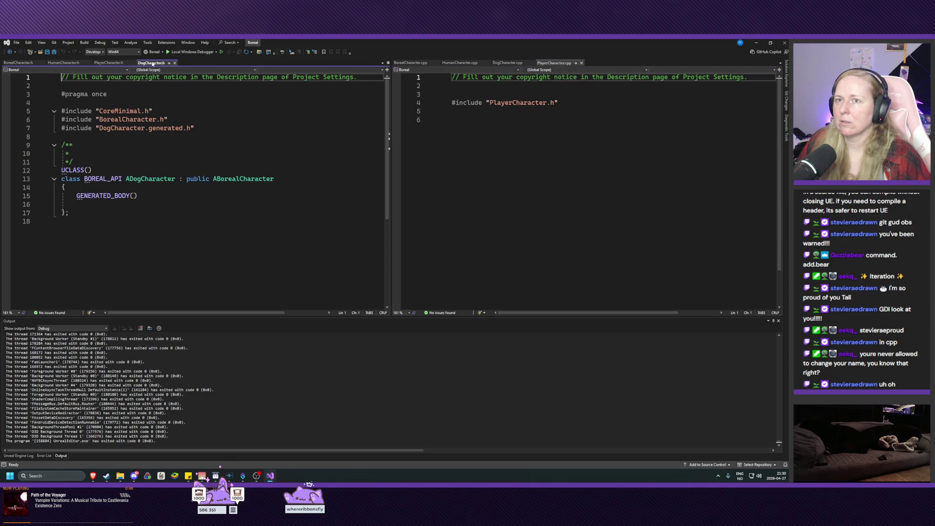
left_click(507, 62)
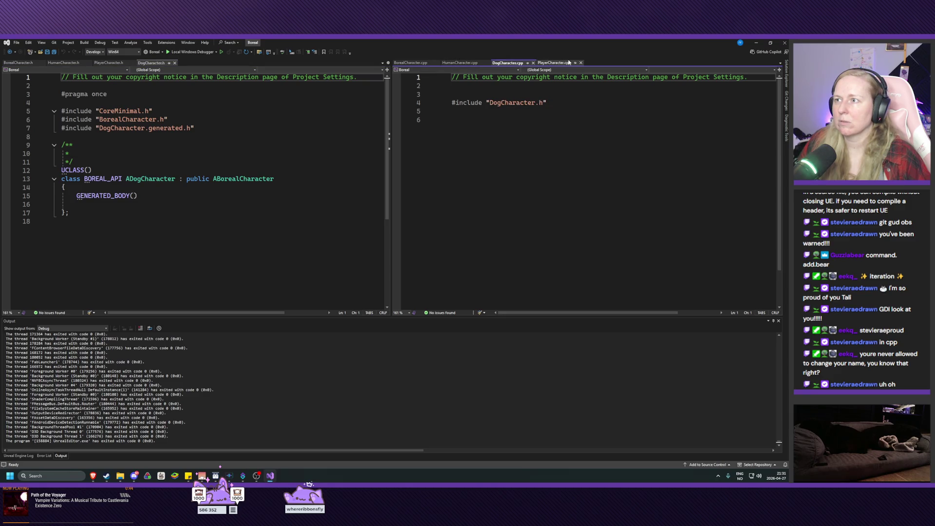
left_click_drag(509, 63, 621, 64)
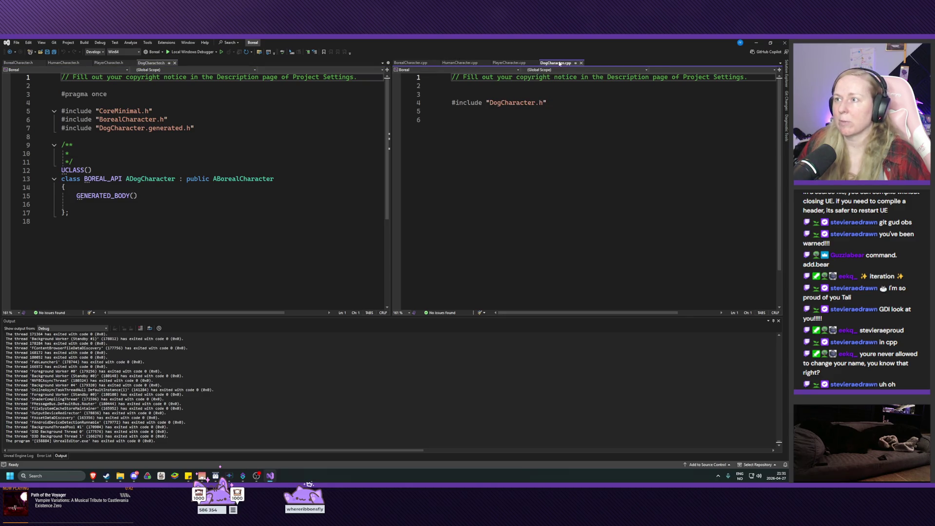
- Open CustomerCharacter.h and CustomerCharacter.cpp from Solution Explorer
left_click(785, 76)
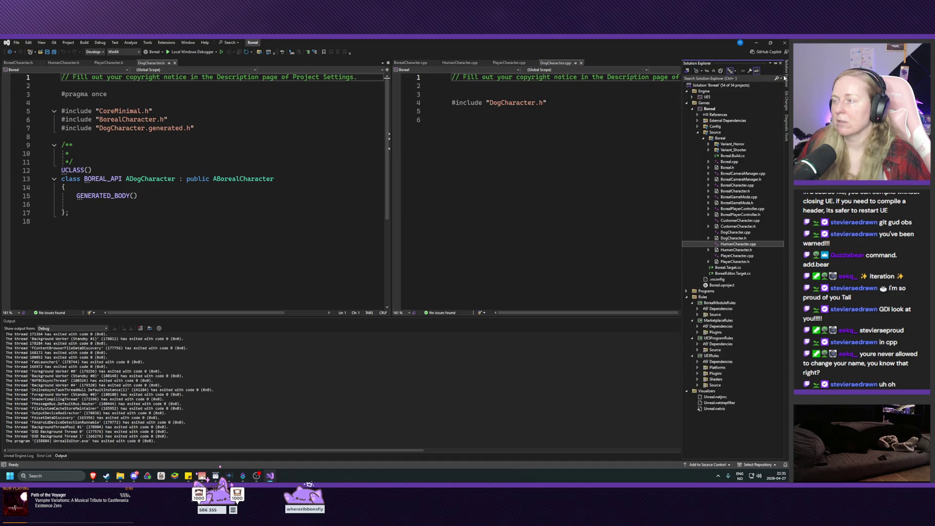
left_click(738, 220)
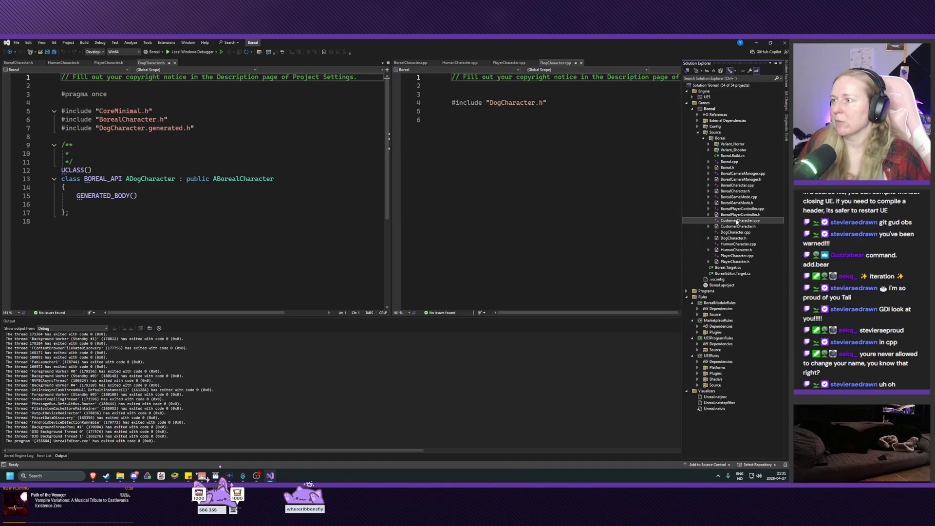
double_click(733, 227)
double_click(734, 222)
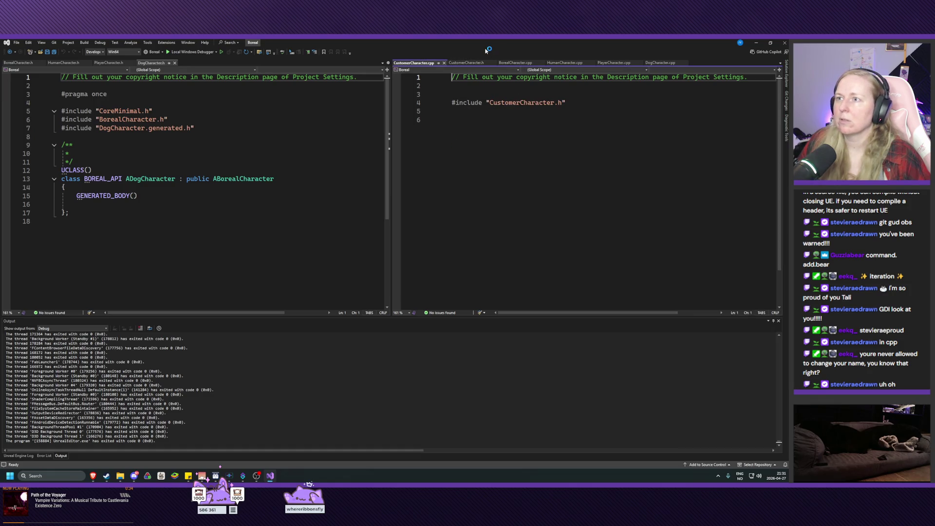
- Dock CustomerCharacter.h in the left pane right after PlayerCharacter.h
left_click(467, 63)
mouse_move(366, 65)
left_mouse_down()
mouse_move(169, 14)
mouse_move(210, 60)
mouse_move(144, 83)
mouse_move(179, 144)
mouse_move(189, 199)
mouse_move(178, 192)
left_mouse_up()
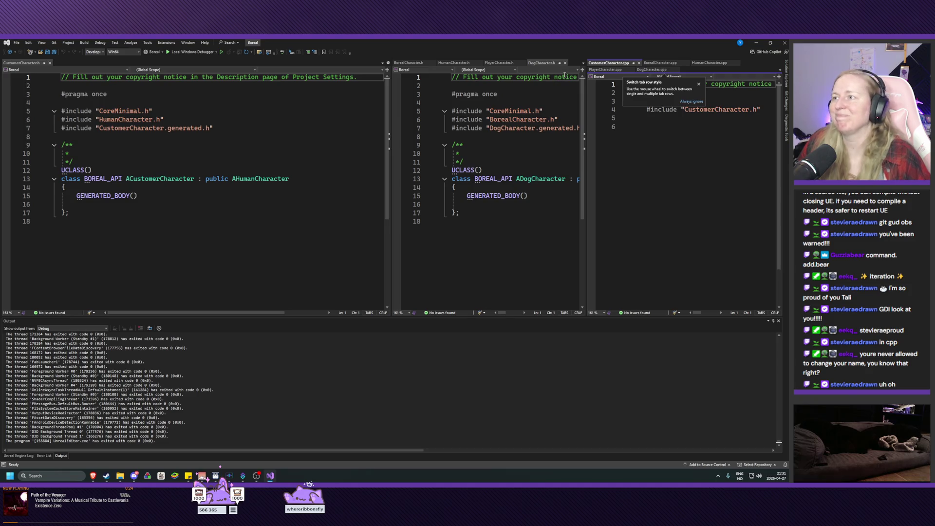
left_click(25, 70)
mouse_move(25, 70)
left_mouse_down()
mouse_move(331, 113)
mouse_move(171, 65)
left_mouse_up()
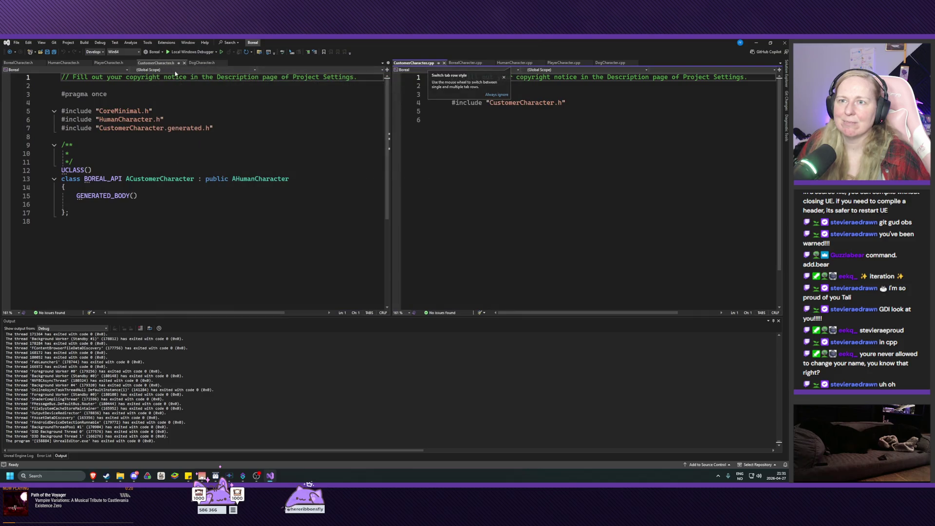
left_click(149, 64)
left_click_drag(136, 63, 147, 65)
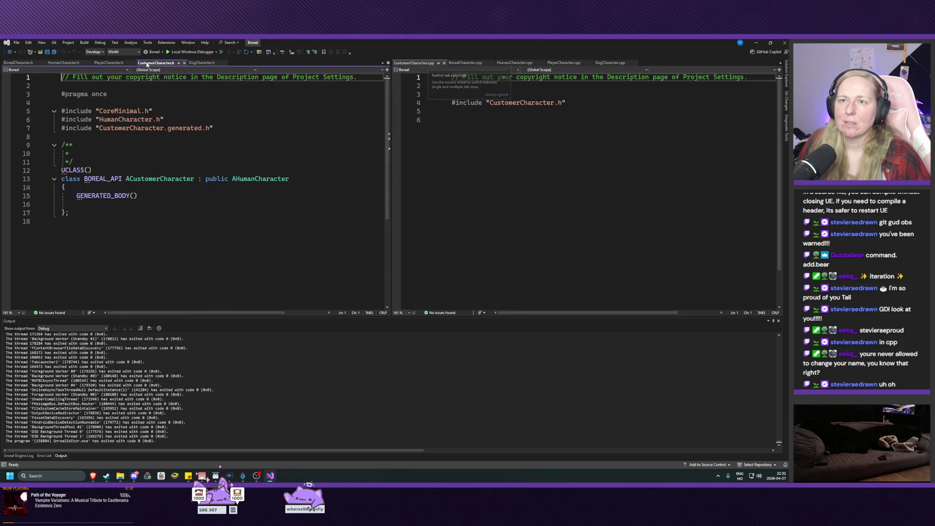
- Check the five header tabs, then place CustomerCharacter.cpp just before DogCharacter.cpp
left_click(20, 63)
left_click(64, 63)
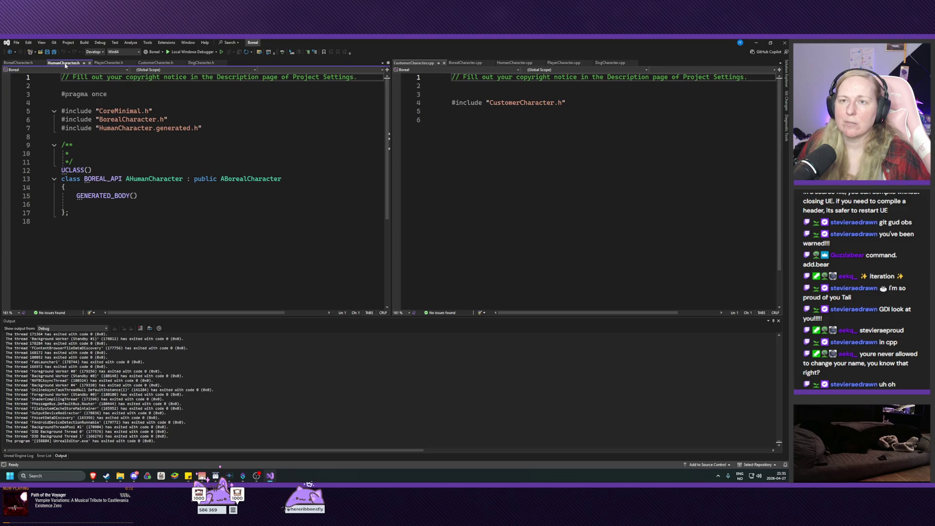
left_click(108, 64)
left_click(155, 64)
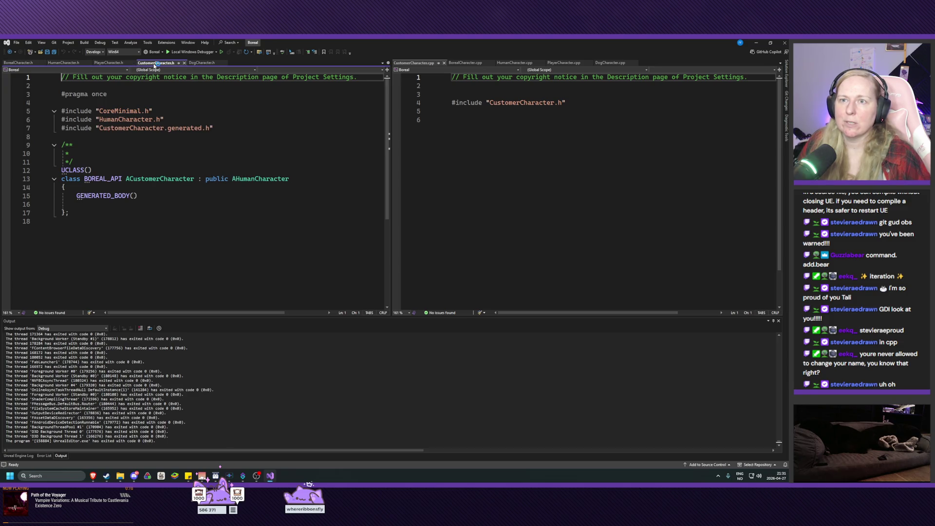
left_click(201, 64)
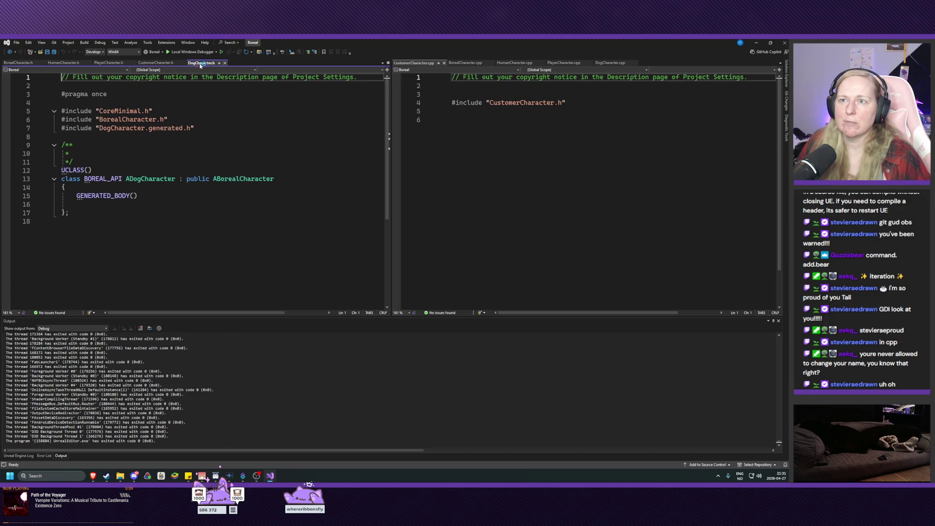
left_click(467, 64)
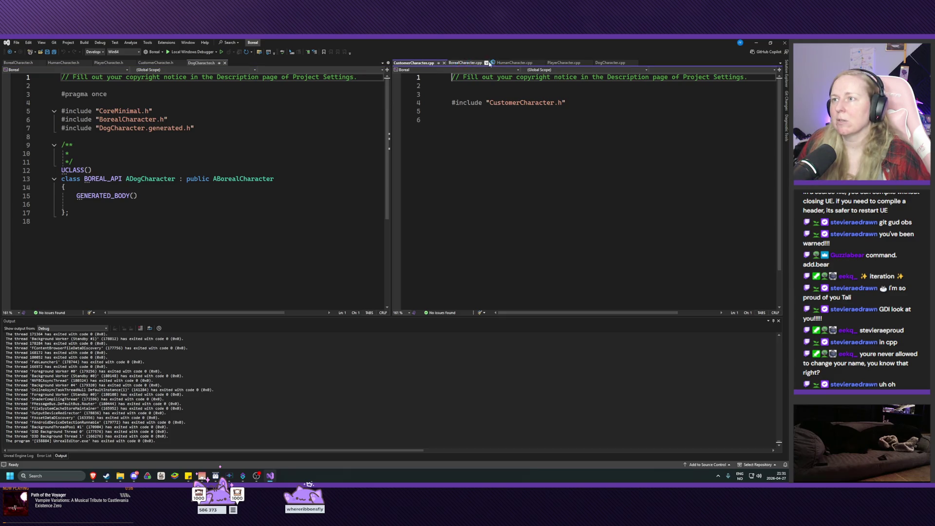
left_click_drag(426, 64, 548, 64)
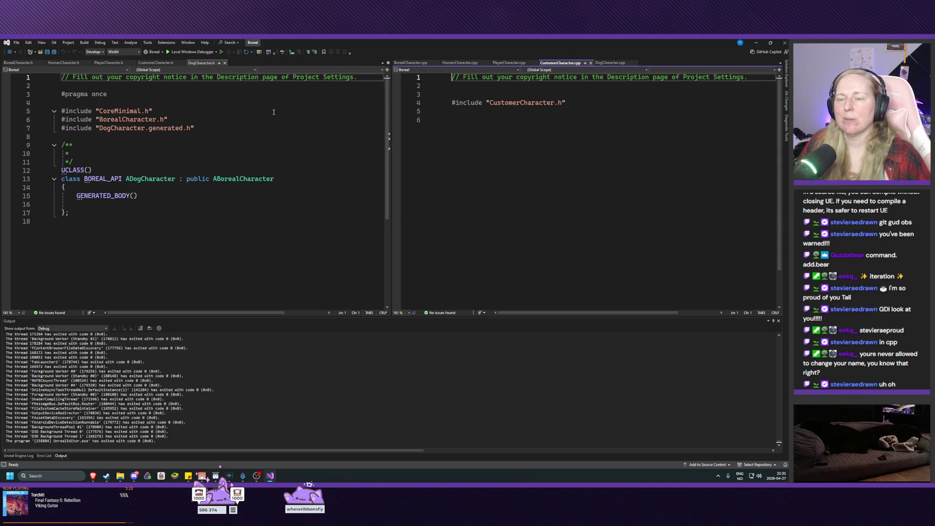
- Build the Boreal solution in Visual Studio so the Customer and Dog sources compile
left_click(321, 379)
key("ctrl+shift+b")
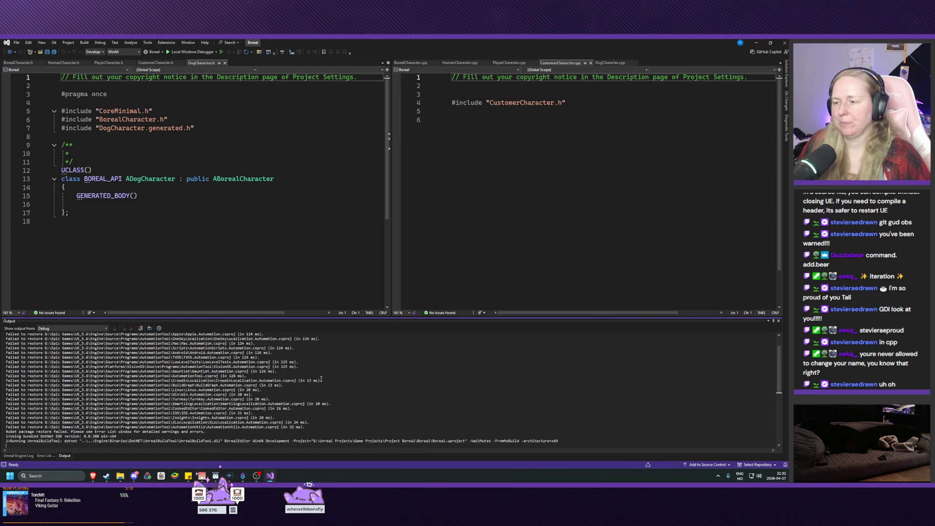
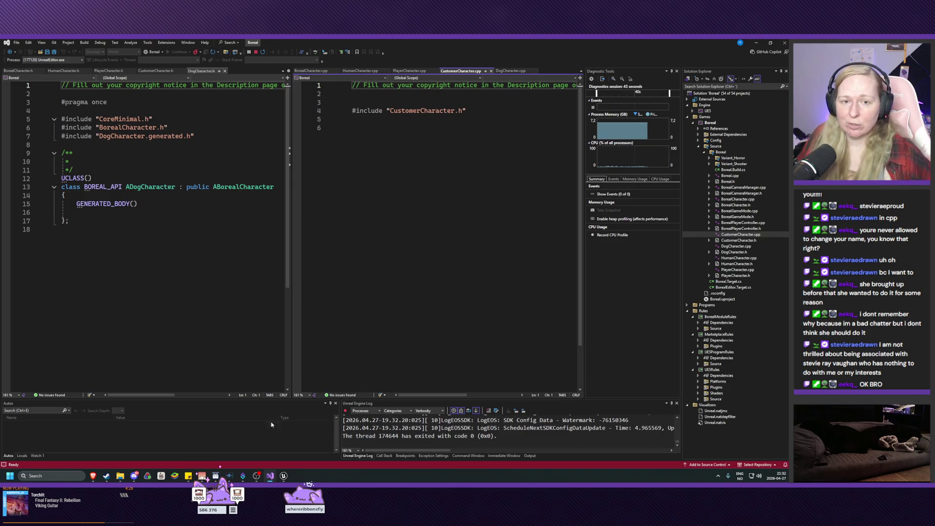
- Bring the Unreal Editor with the Boreal TestLevel to the front from Visual Studio
left_click(284, 476)
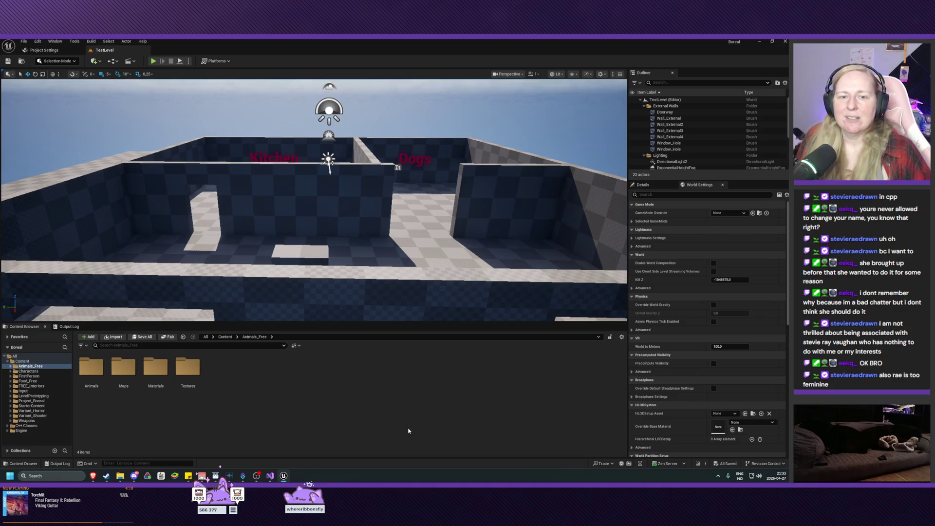
- Expand Project_Boreal in the Content Browser and open its empty Characters folder
mouse_move(384, 299)
left_mouse_down()
mouse_move(390, 234)
mouse_move(380, 263)
mouse_move(363, 260)
left_mouse_up()
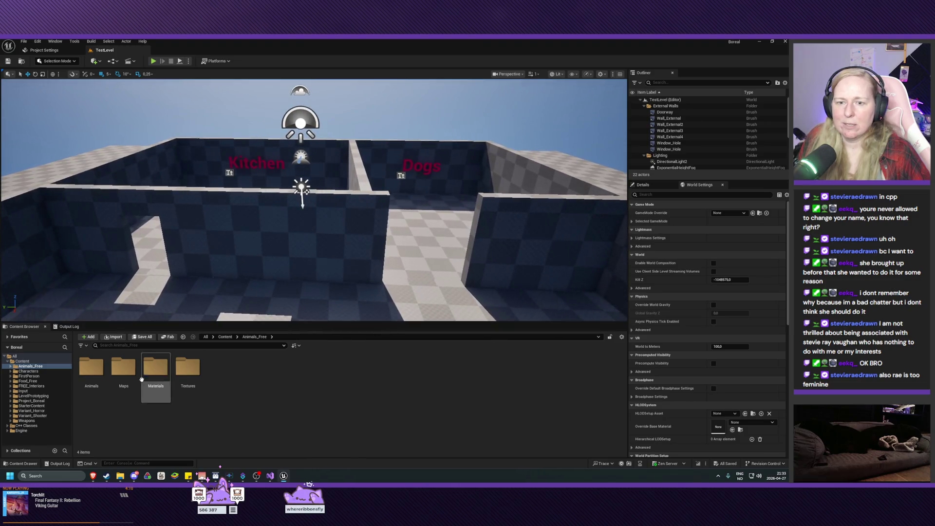
left_click(12, 401)
left_click(31, 411)
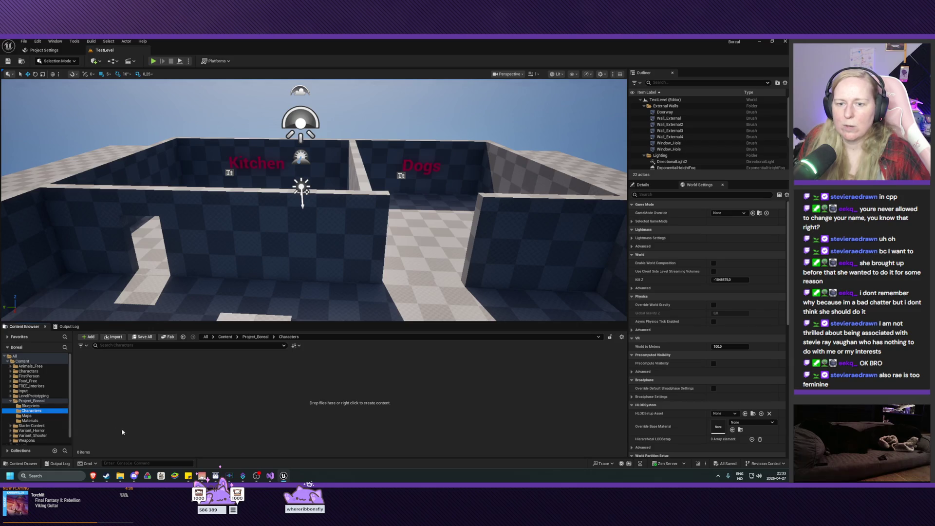
- Create a Blueprint Class in Characters, searching All Classes for 'player' and picking PlayerCharacter as parent
right_click(179, 402)
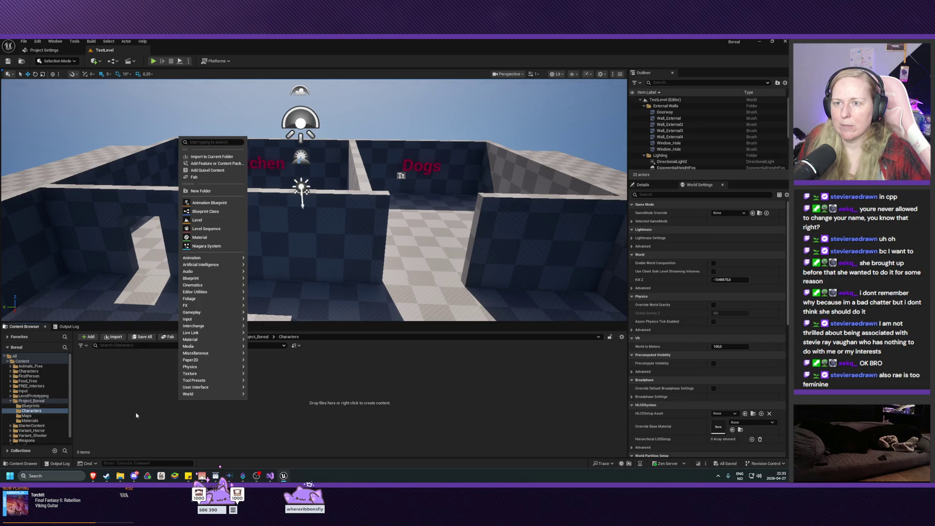
left_click(205, 211)
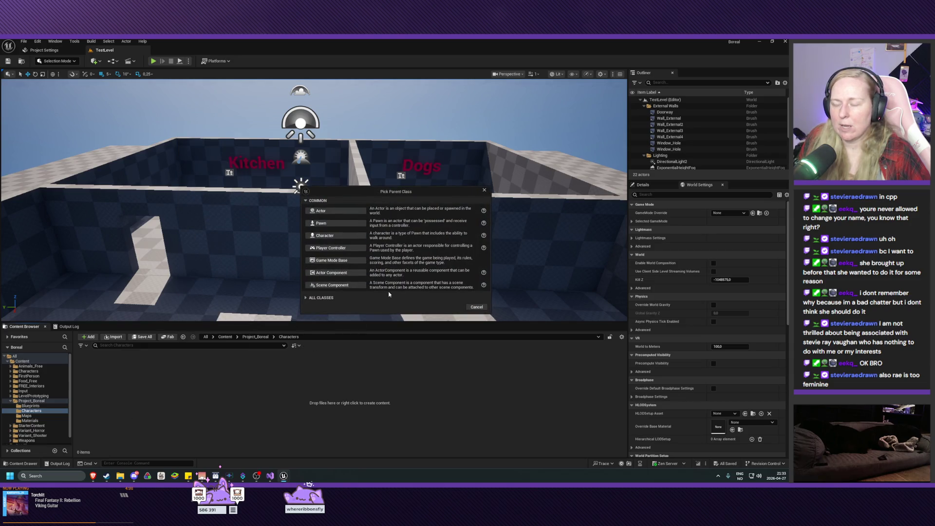
left_click(320, 298)
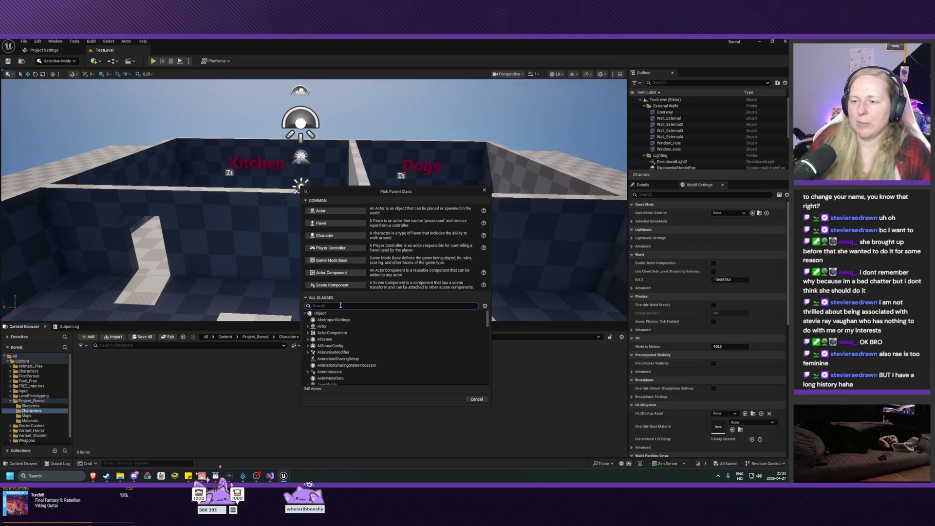
type("player")
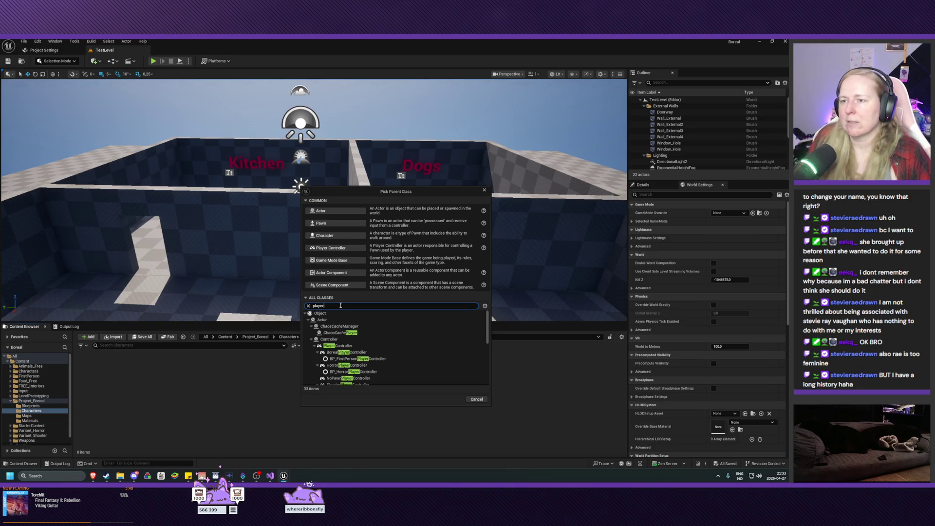
scroll(402, 358, "down", 5)
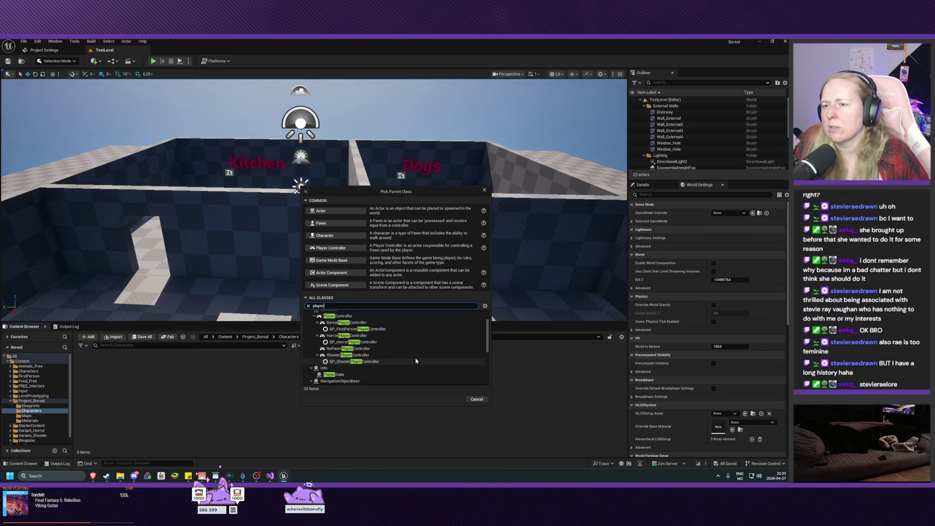
scroll(416, 361, "down", 2)
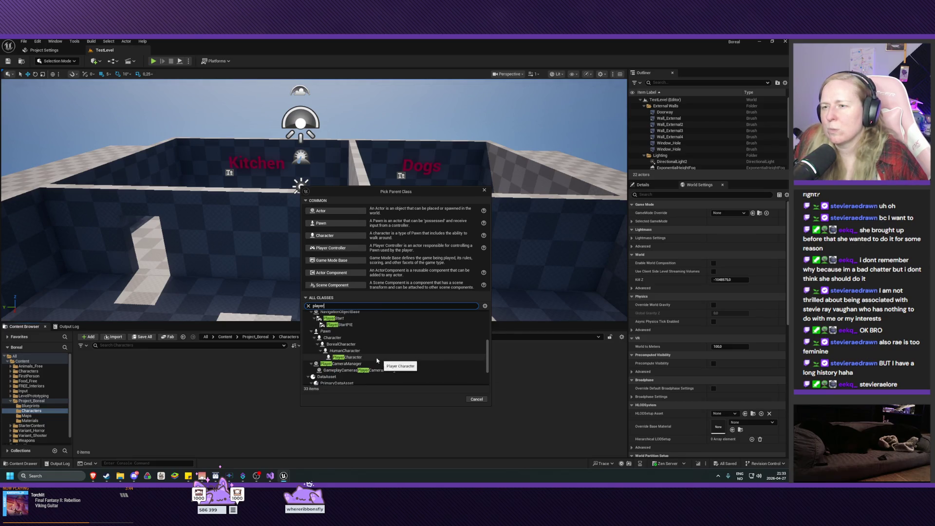
left_click(352, 357)
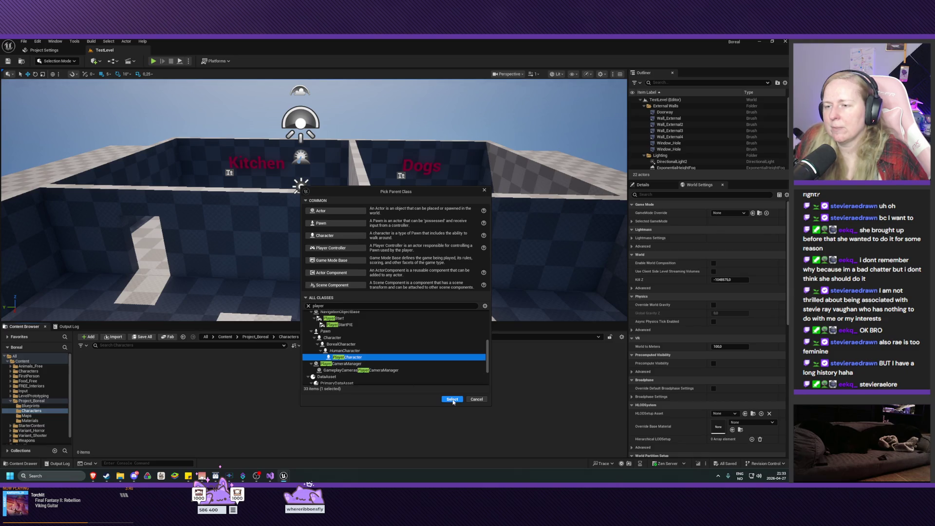
left_click(452, 399)
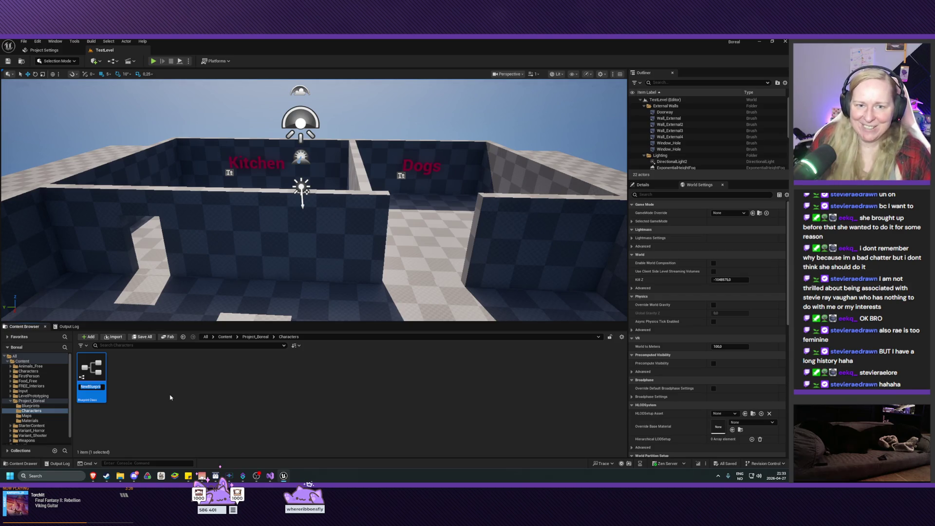
- Name the new Blueprint BP_BorealPlayer and open it for editing
type("BP_")
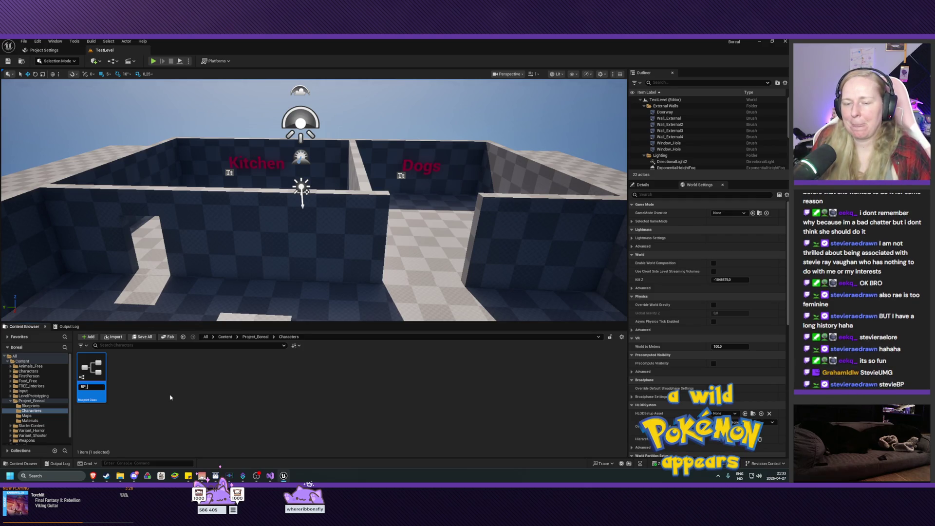
type("orealPlayer")
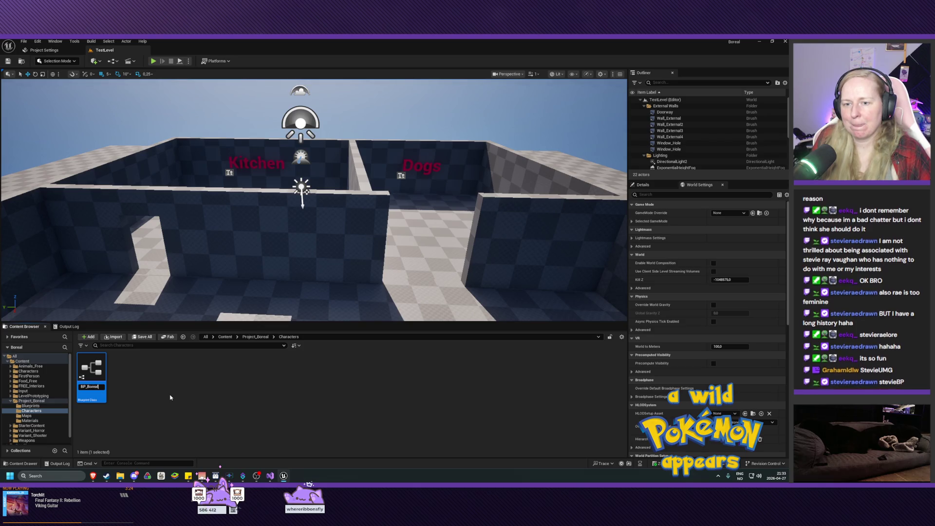
key("Return")
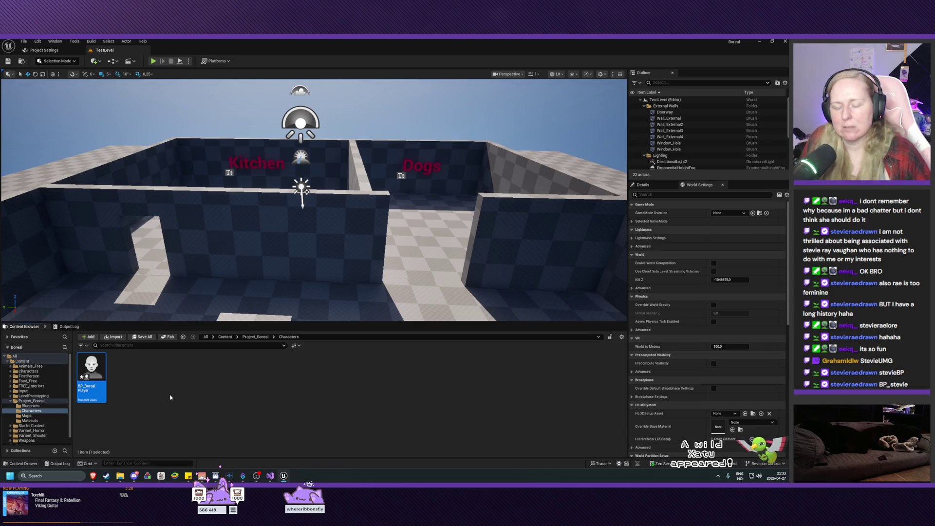
double_click(87, 373)
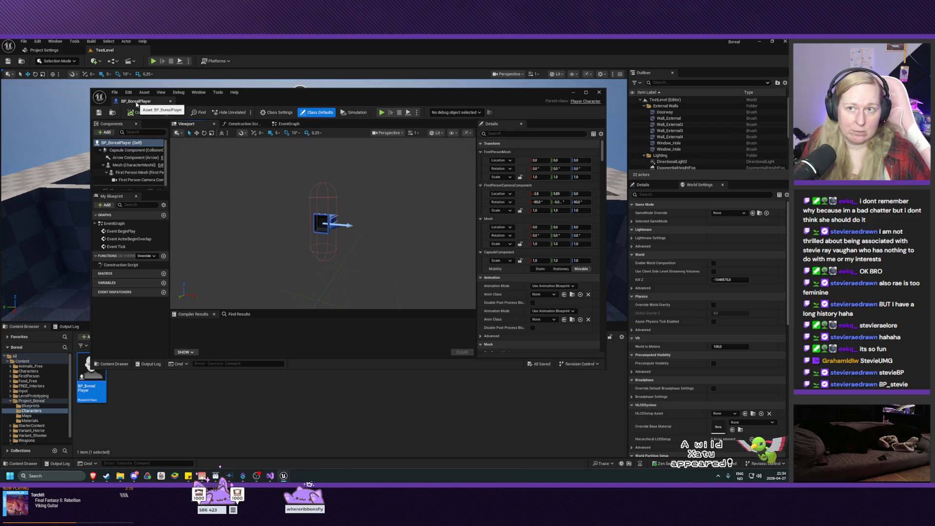
- Dock the BP_BorealPlayer editor as a tab, orbit its preview, glance at Project Settings, return to TestLevel
left_click_drag(137, 104, 142, 51)
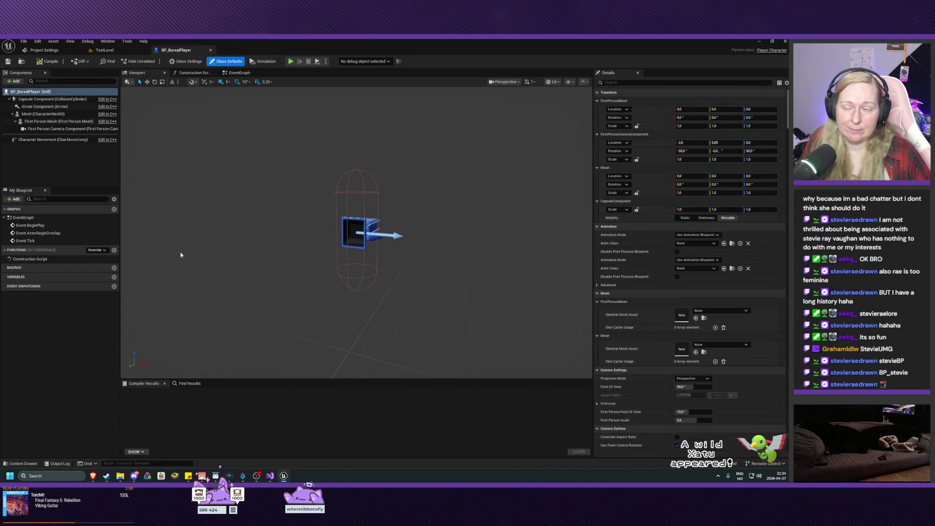
mouse_move(181, 262)
left_mouse_down()
mouse_move(193, 282)
mouse_move(210, 284)
mouse_move(217, 235)
left_mouse_up()
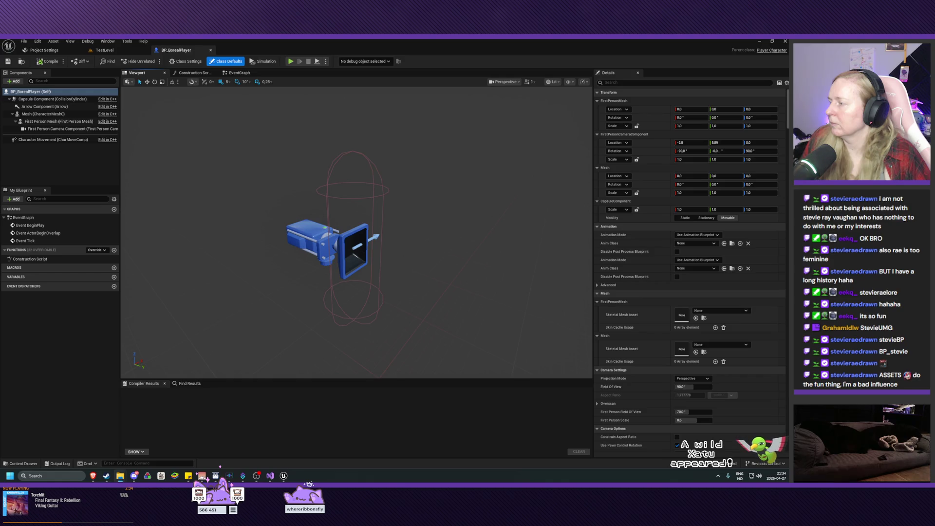
left_click(40, 51)
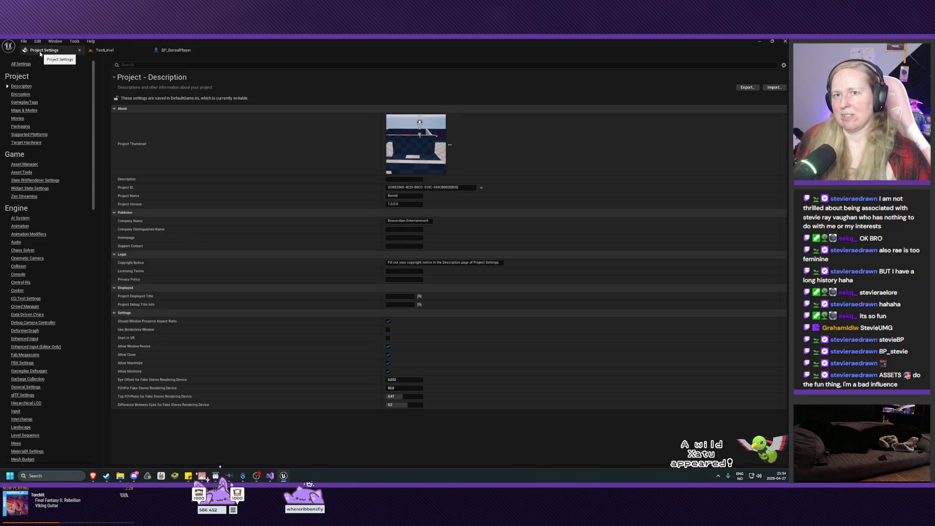
left_click(104, 50)
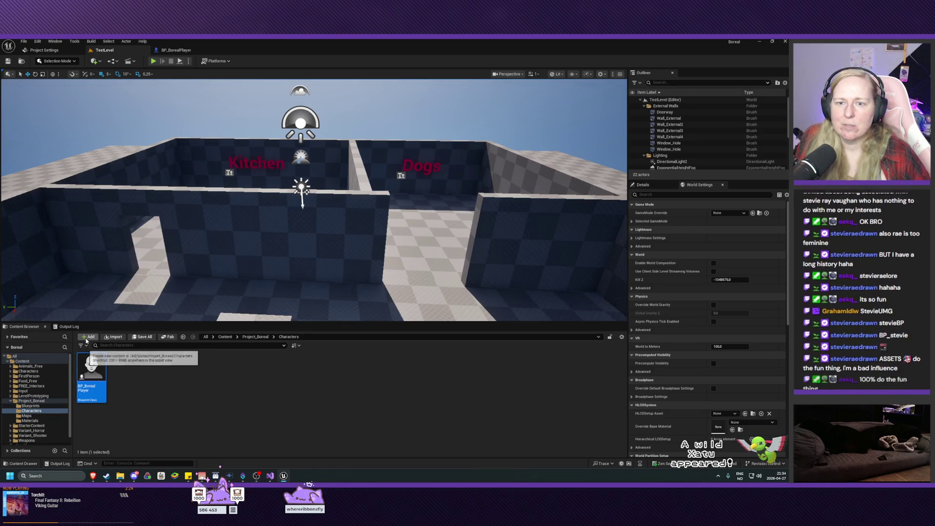
- Open the Import dialog from Characters and browse to G:\Asset Packs\ithappy
left_click(106, 338)
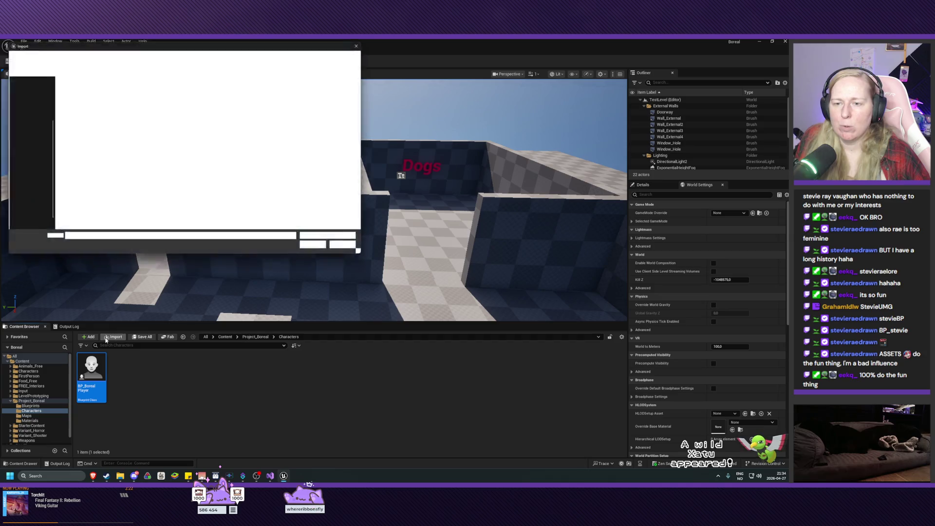
left_click_drag(165, 67, 237, 145)
left_click(168, 154)
double_click(155, 186)
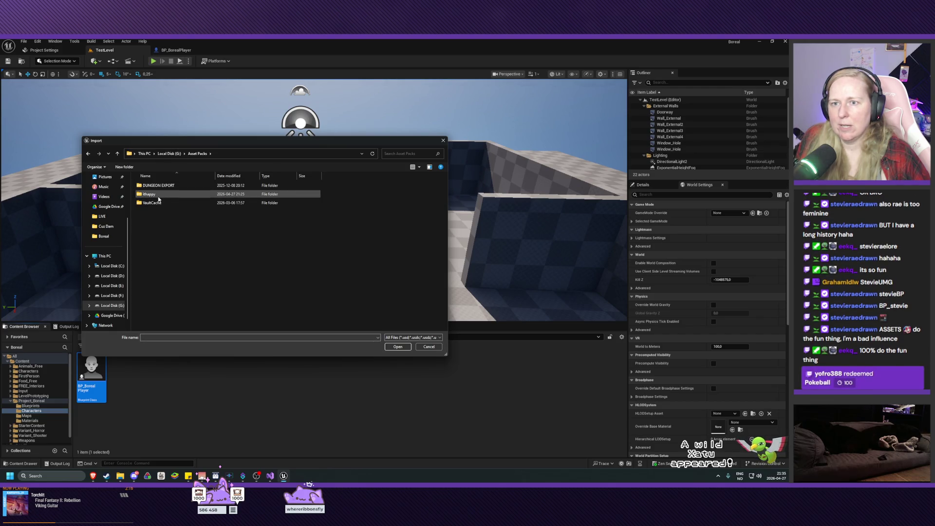
double_click(155, 194)
key("BackSpace")
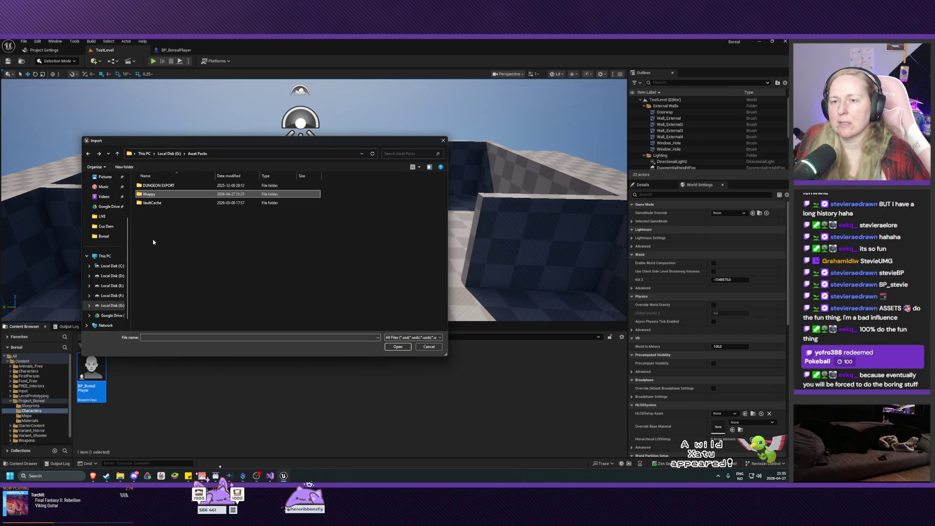
- Extract the City Characters zip to its default folder, then cancel the Import dialog
key("alt+Tab")
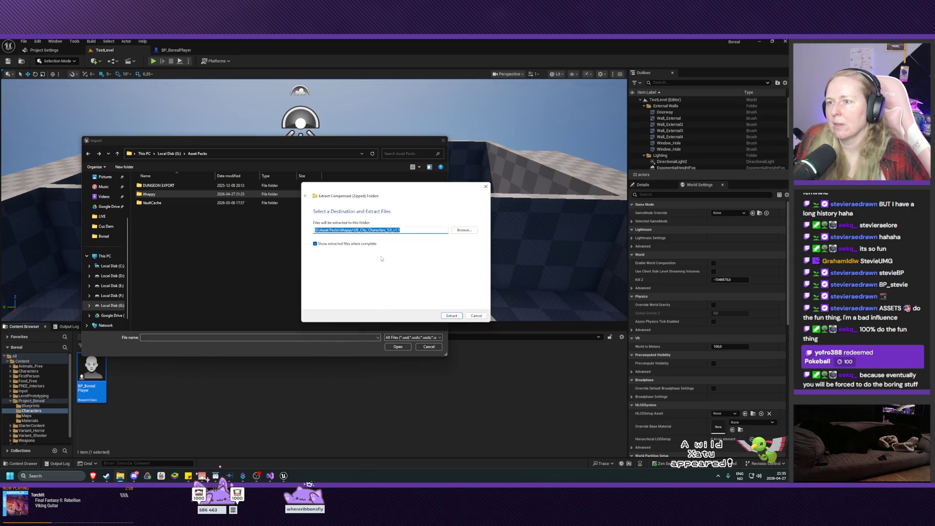
left_click(453, 316)
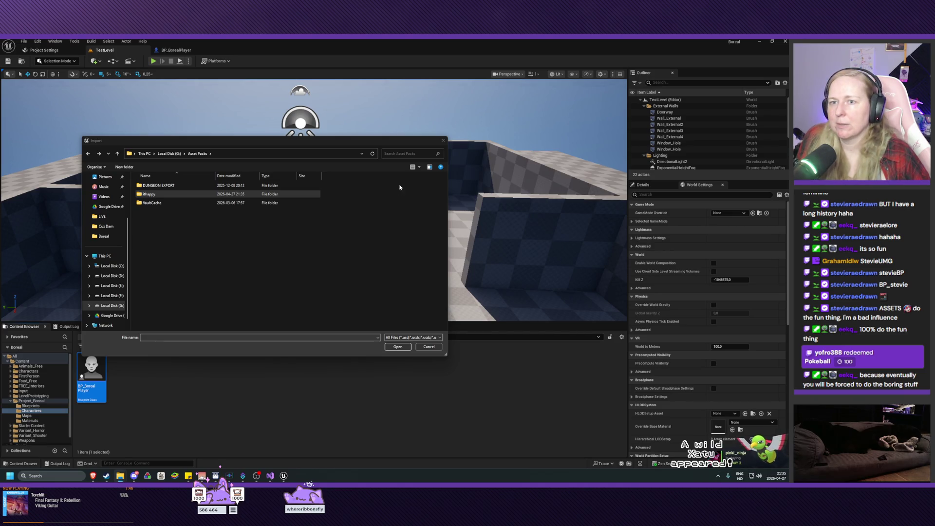
left_click(443, 140)
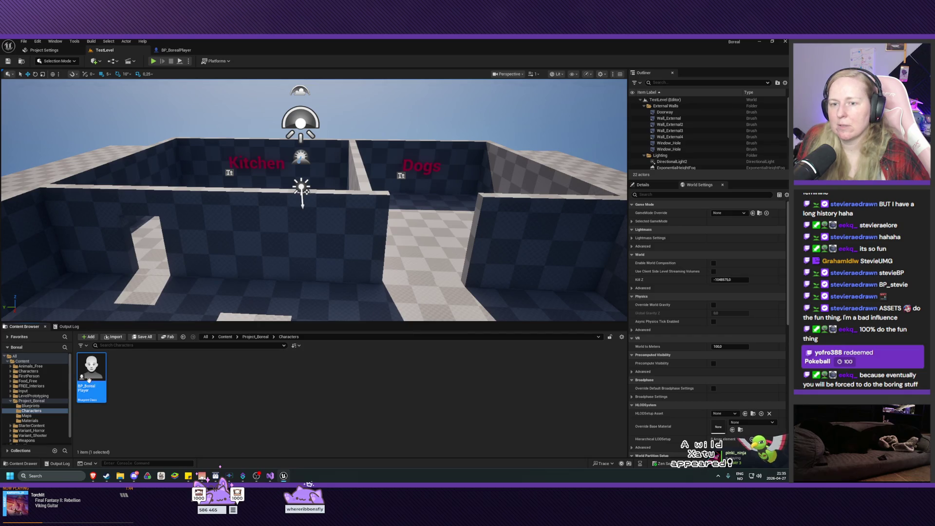
- Reopen the import picker and navigate Asset Packs > ithappy into the pack's Content and City_Characters folders
left_click(114, 336)
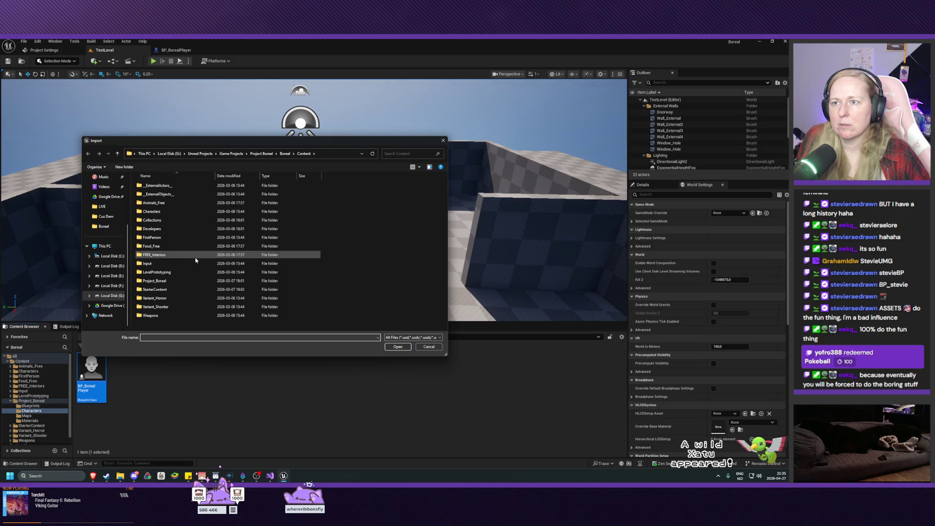
left_click(187, 153)
left_click(200, 164)
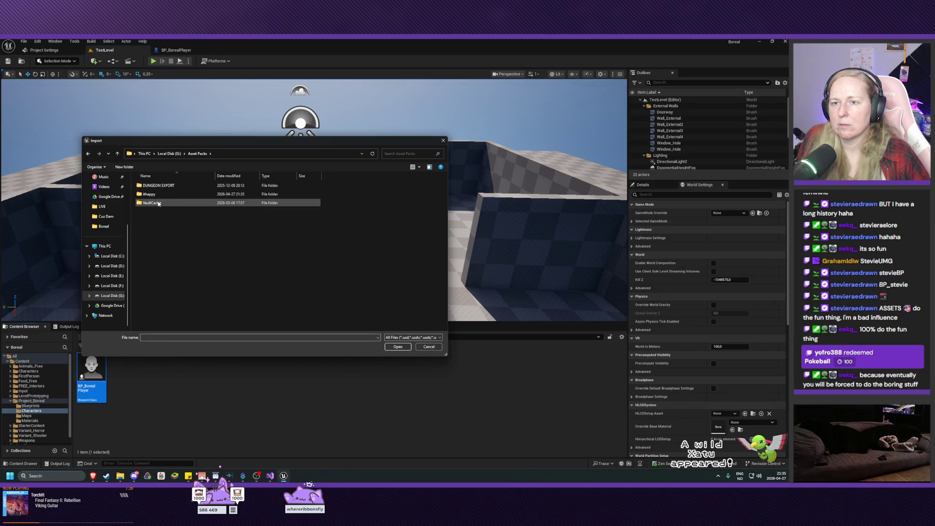
double_click(157, 194)
double_click(151, 191)
double_click(152, 186)
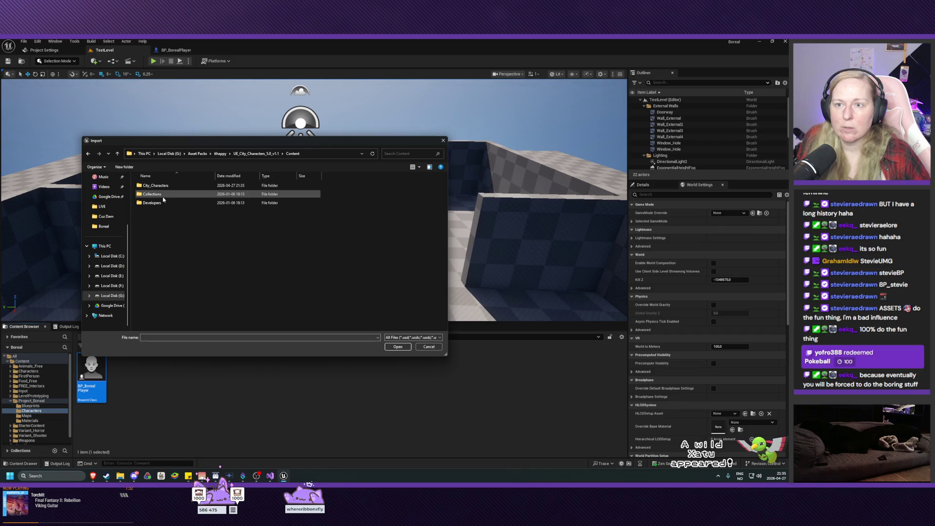
double_click(155, 186)
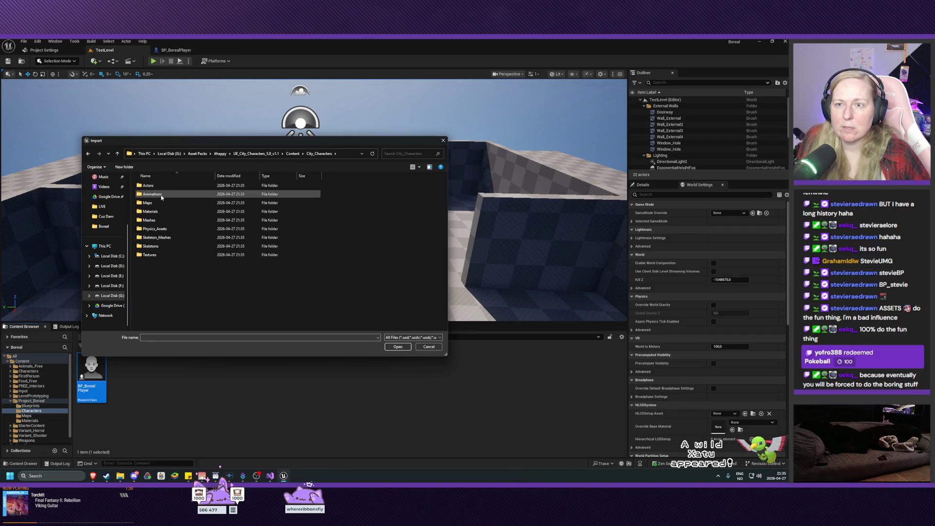
mouse_move(162, 198)
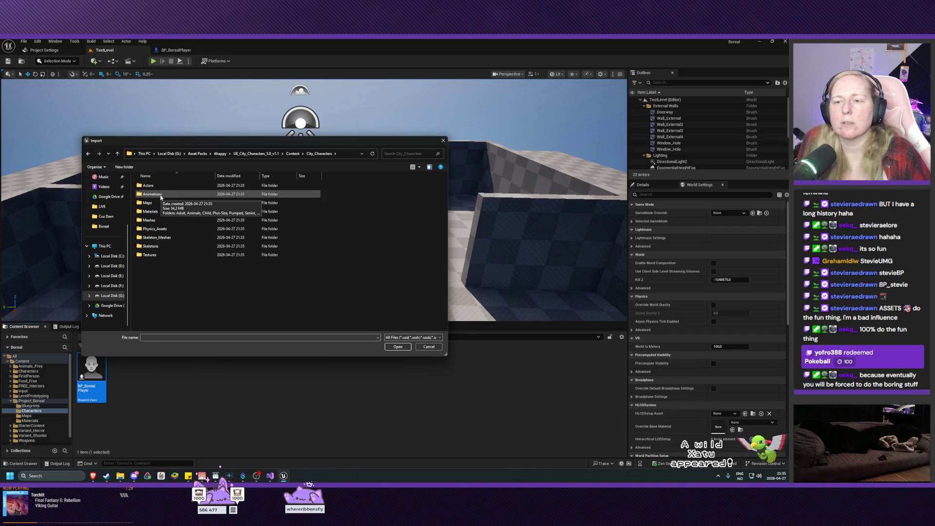
key("BackSpace")
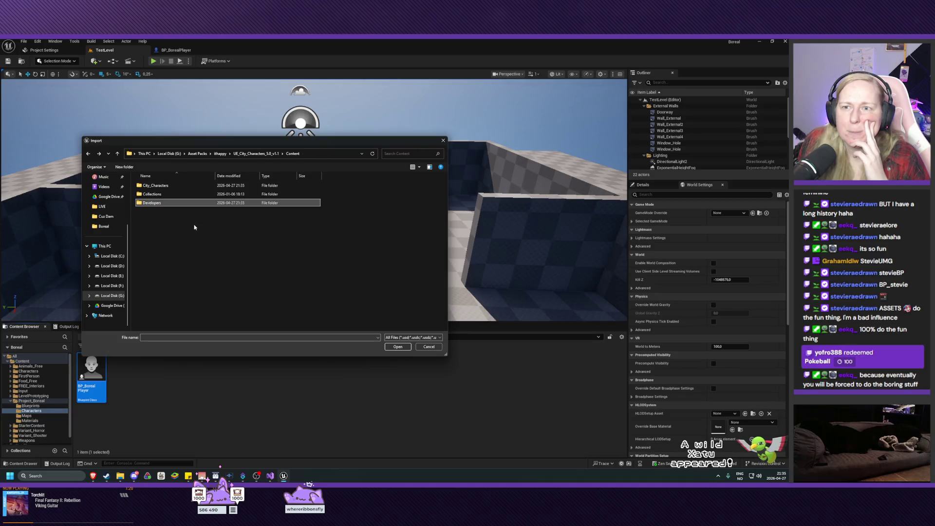
double_click(159, 185)
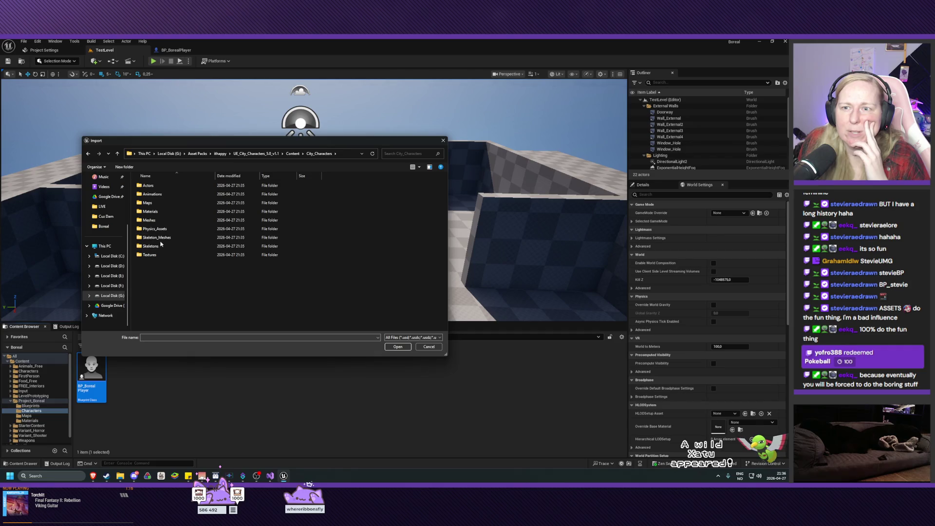
key("BackSpace")
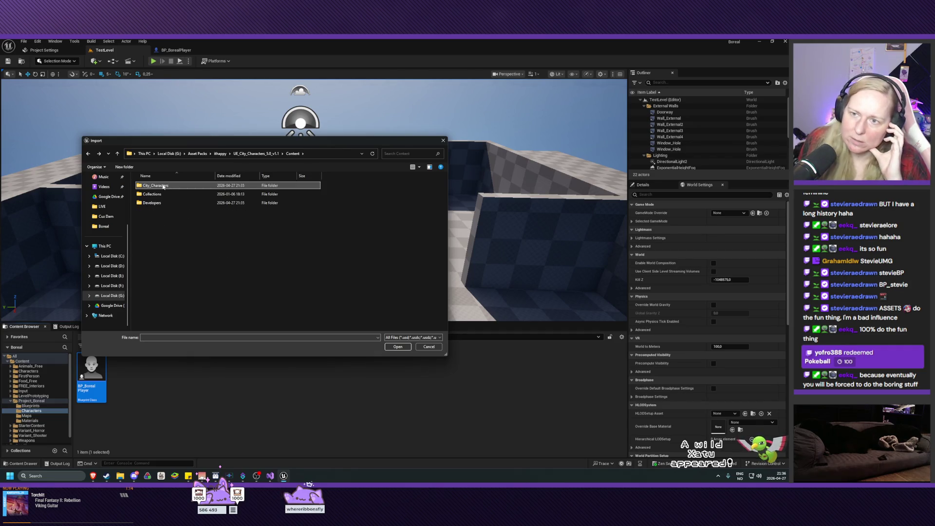
left_click(398, 347)
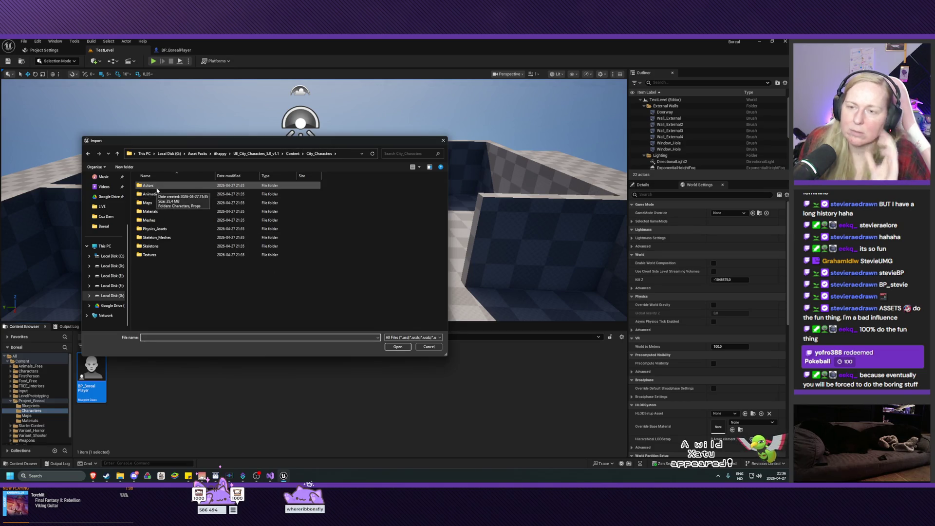
left_click(292, 154)
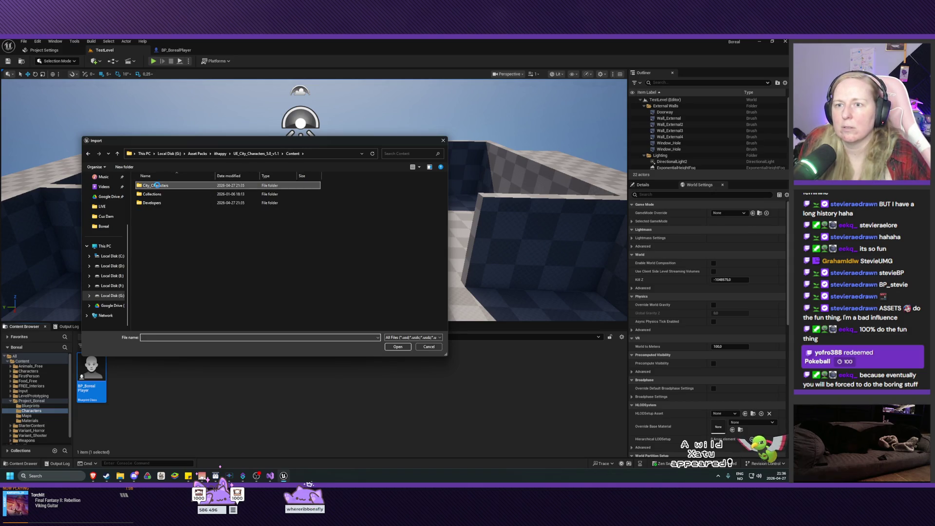
right_click(157, 187)
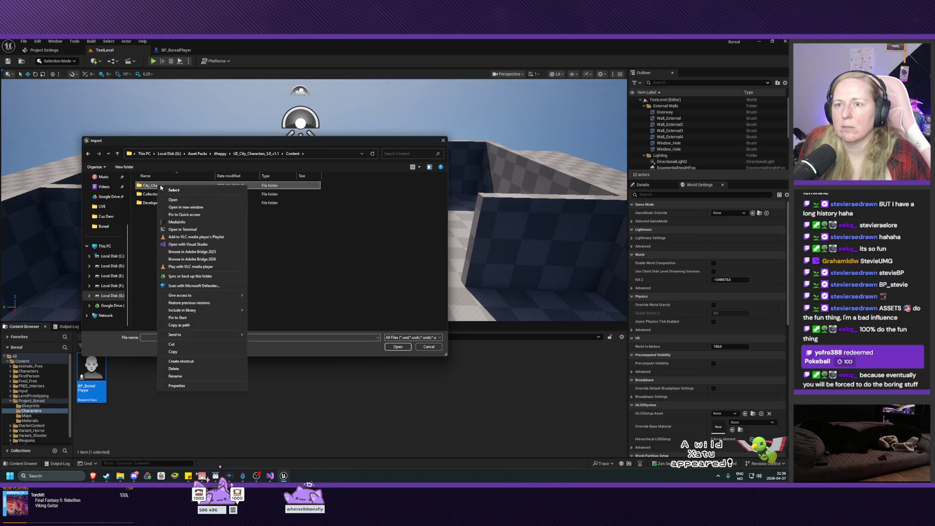
left_click(183, 189)
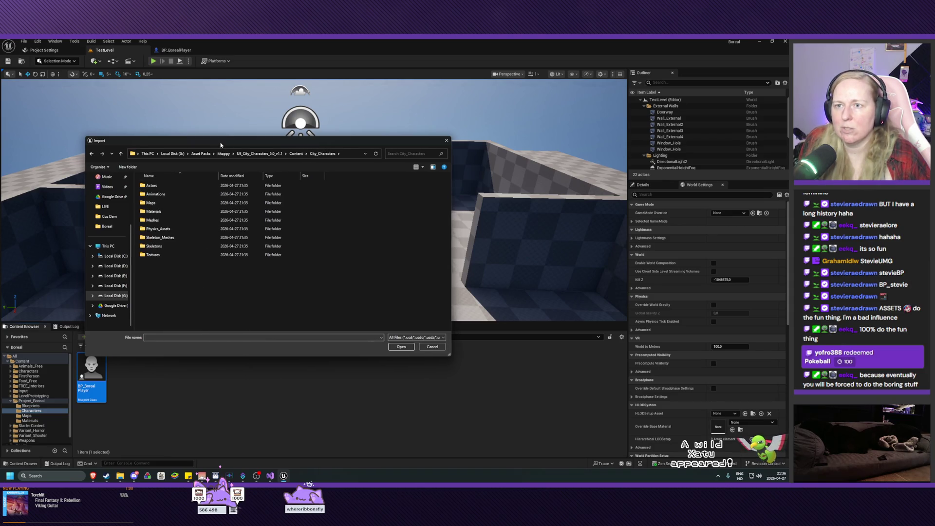
- Move the picker, peek into Actors\Characters, then open City_Characters\Skeleton_Meshes
left_click_drag(217, 141, 285, 190)
double_click(225, 235)
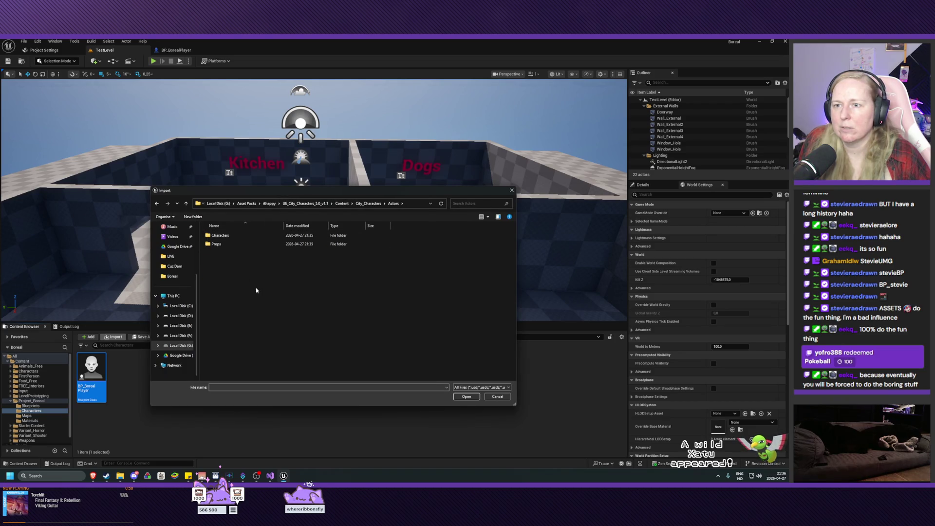
double_click(227, 236)
key("BackSpace")
key("BackSpace")
key("BackSpace")
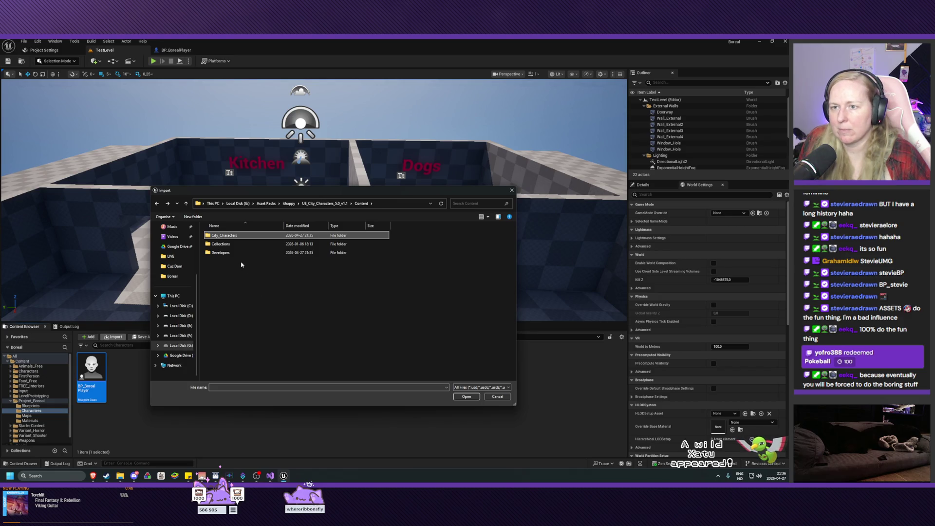
double_click(228, 237)
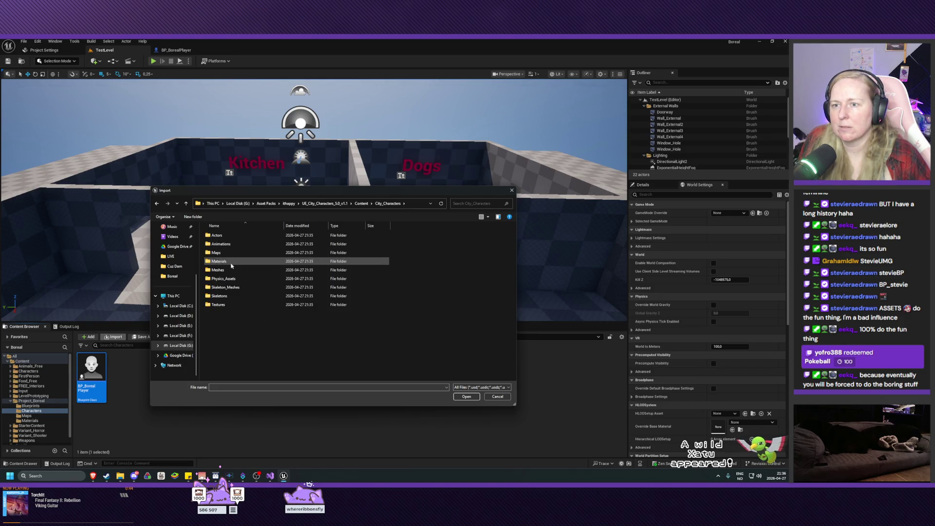
double_click(232, 288)
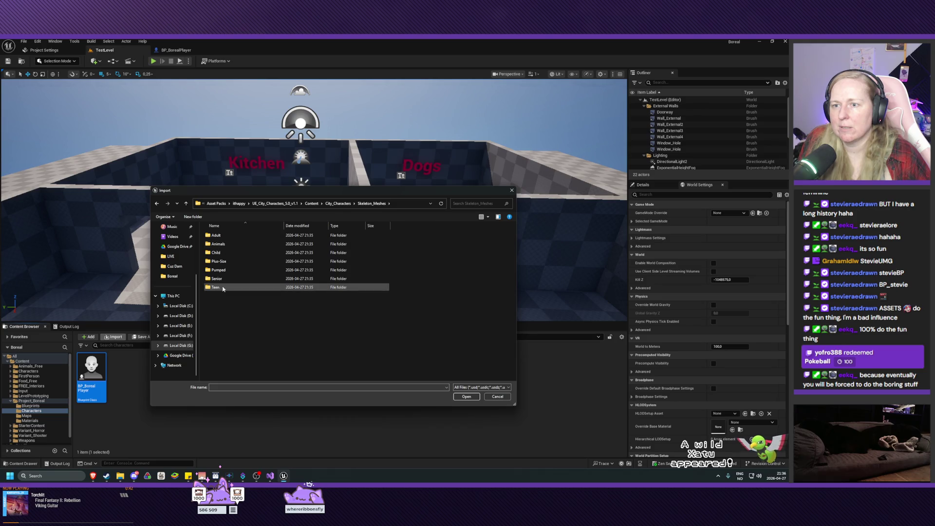
- Look inside the Adult, Pumped and Plus-Size body-type folders of Skeleton_Meshes
double_click(219, 235)
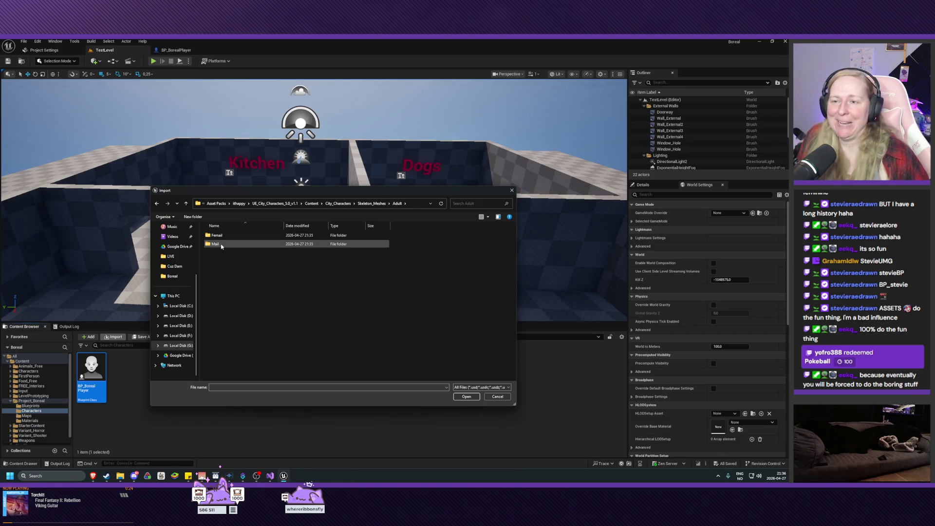
key("BackSpace")
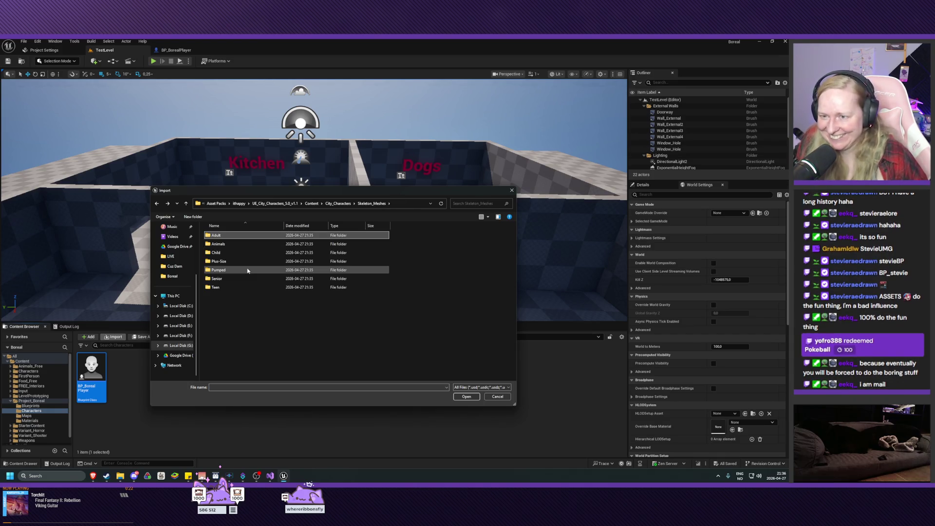
double_click(248, 271)
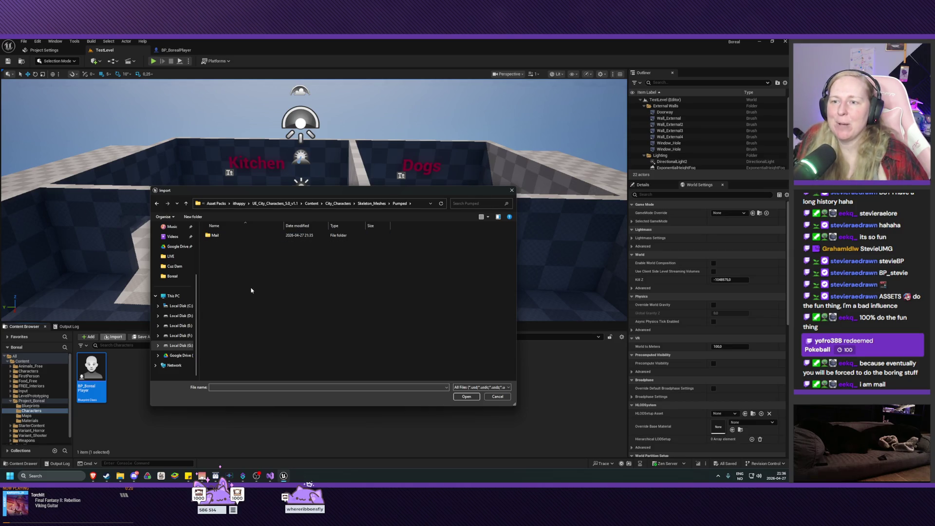
key("BackSpace")
key("Up")
key("Return")
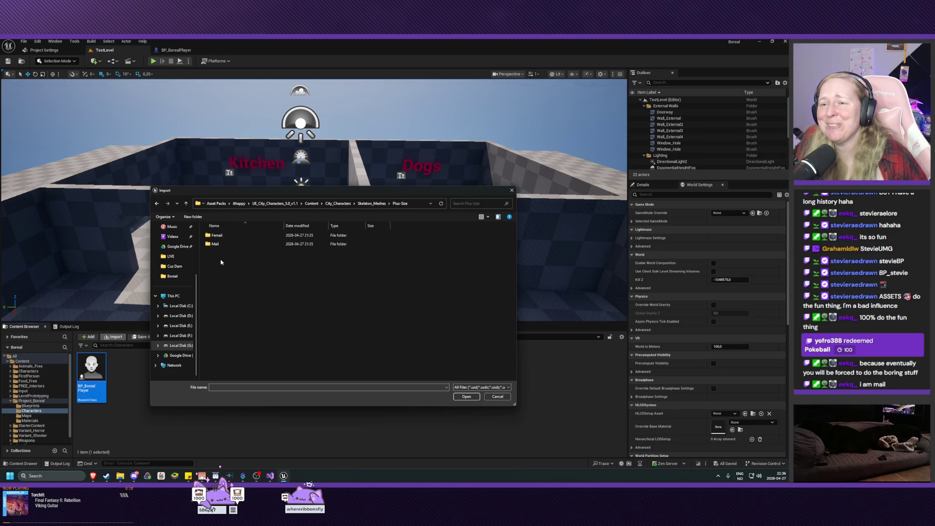
key("BackSpace")
- Check the Child, Animals and Adult\Mail folders, then close the picker without importing
double_click(229, 253)
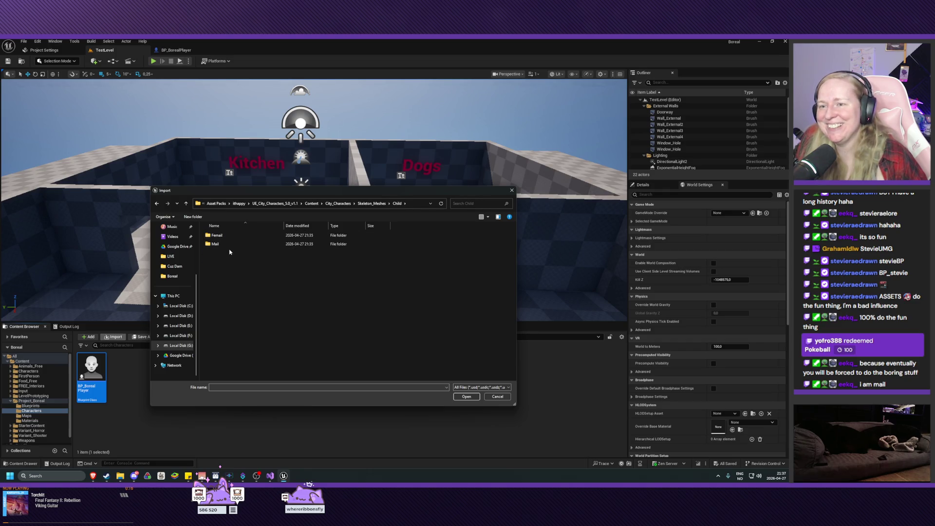
key("BackSpace")
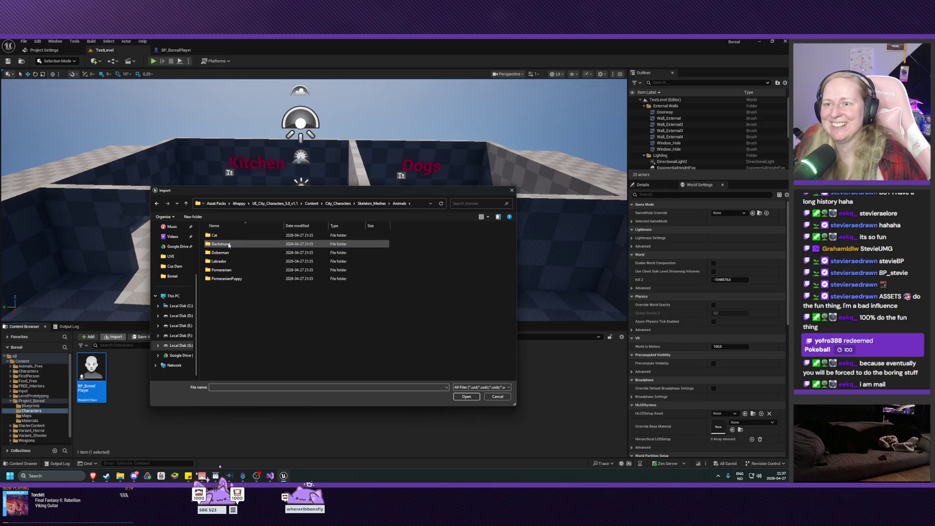
double_click(226, 244)
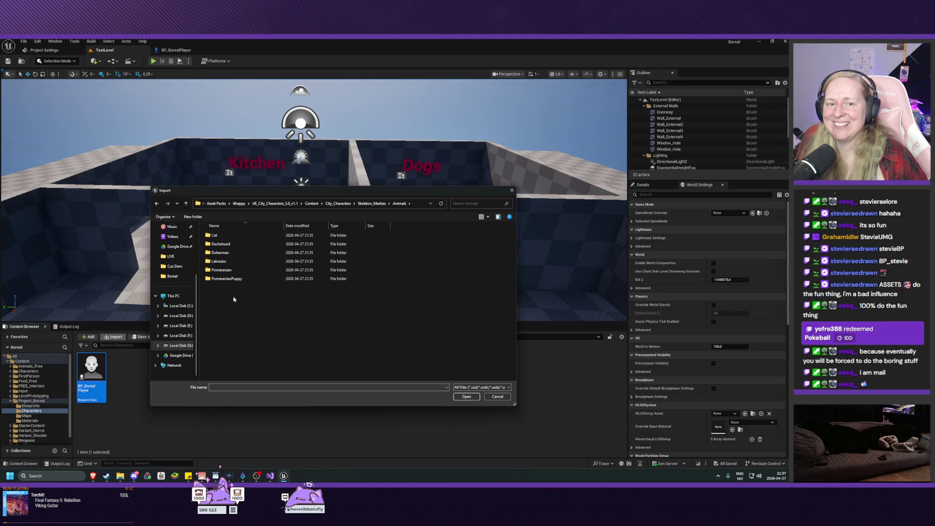
key("BackSpace")
double_click(229, 236)
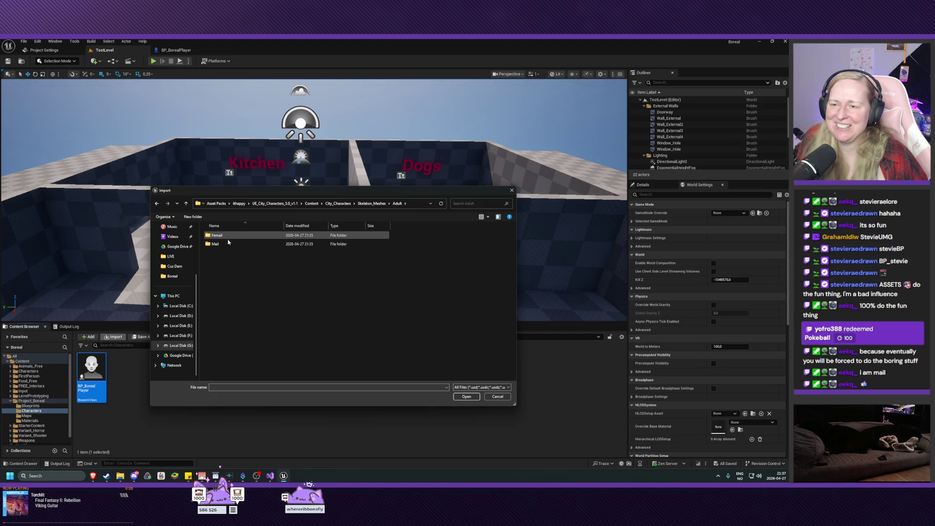
double_click(228, 244)
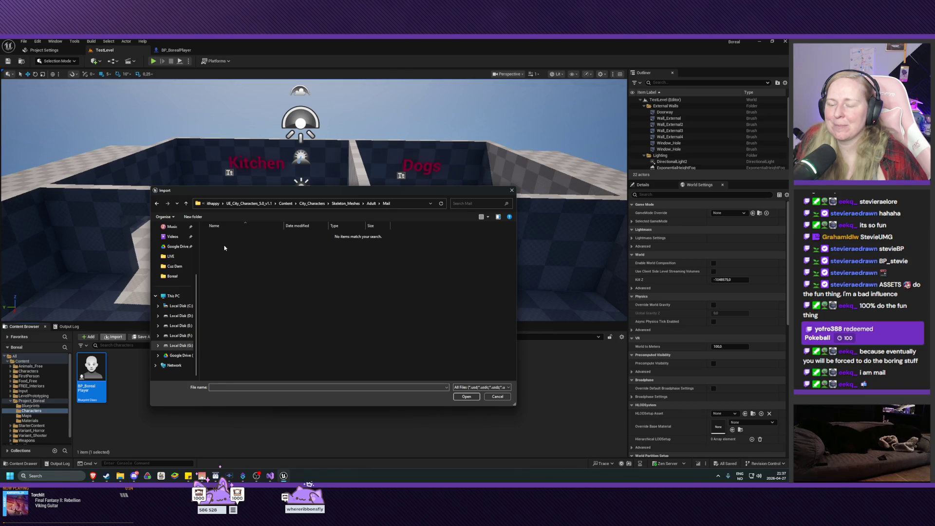
key("BackSpace")
key("BackSpace")
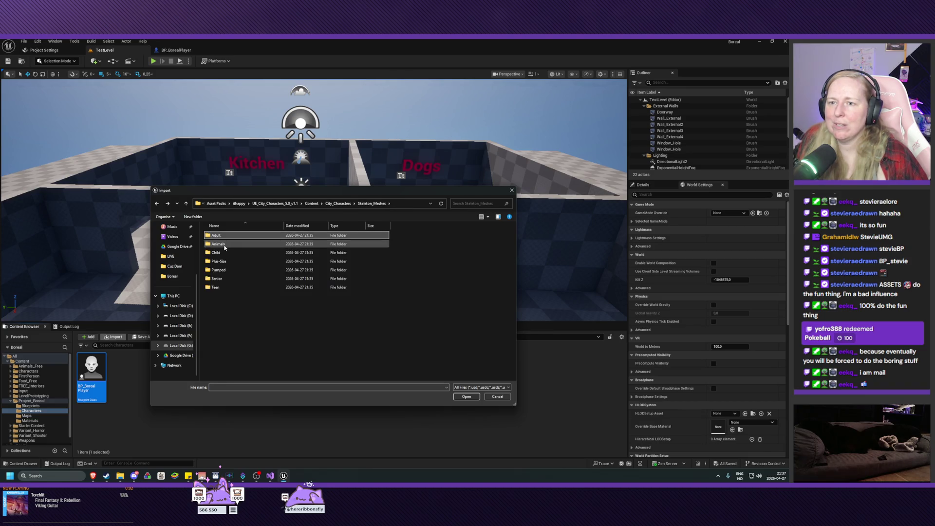
left_click(498, 396)
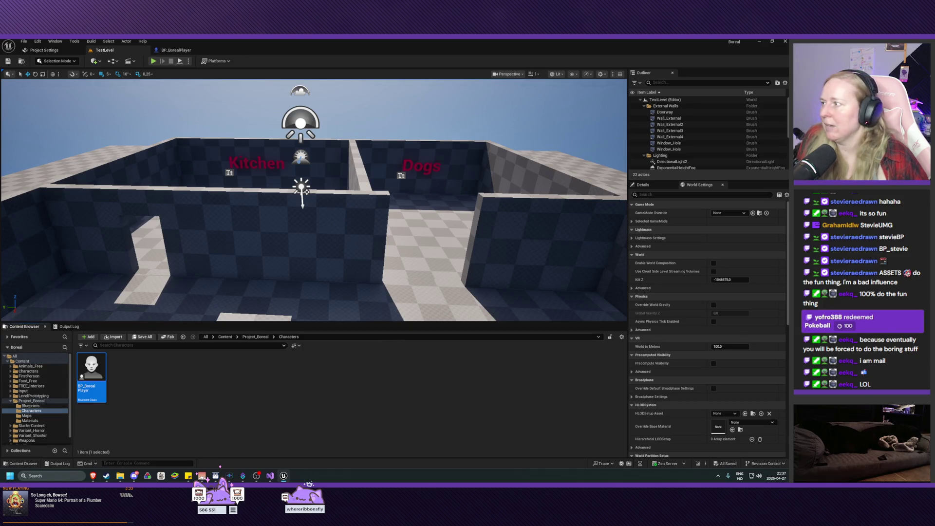
- In File Explorer, open the pack's Content\City_Characters\Skeleton_Meshes\Adult\Femail folder
left_click(120, 476)
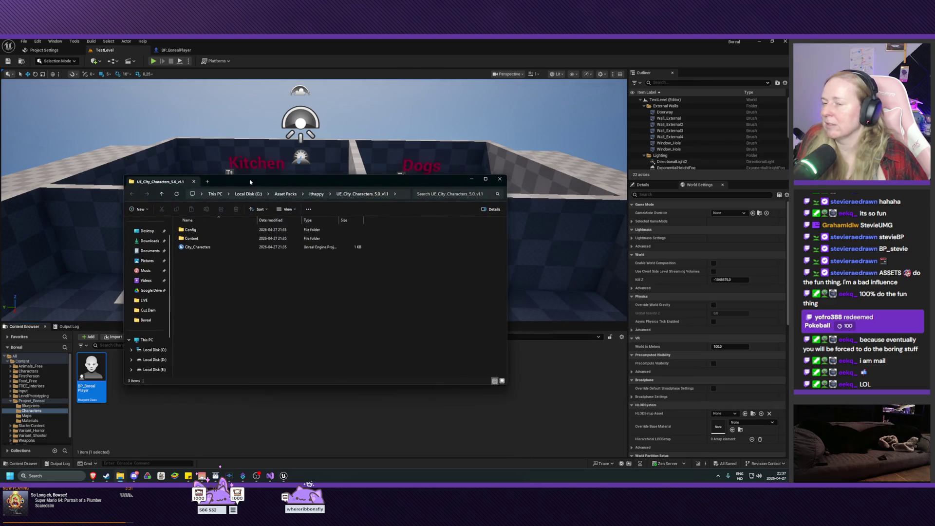
left_click(197, 242)
double_click(198, 242)
double_click(202, 231)
key("Down")
key("Down")
key("Down")
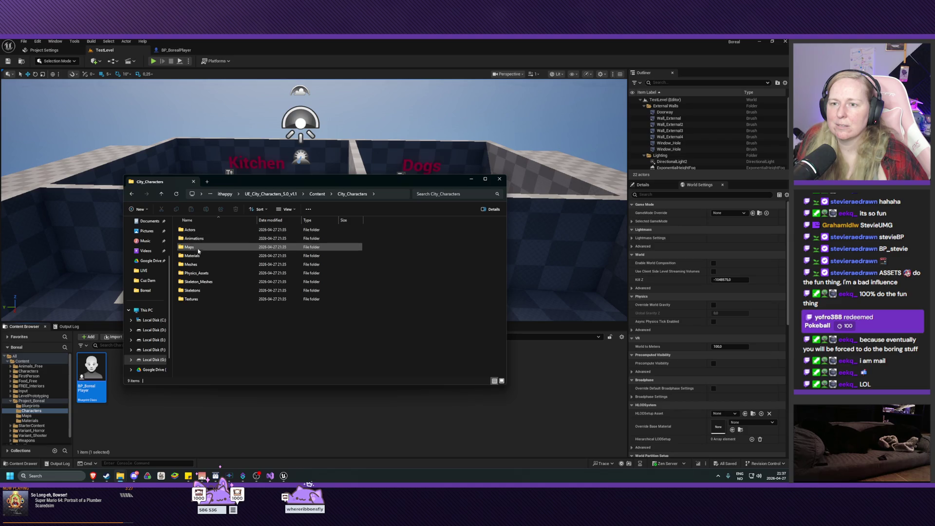
key("Return")
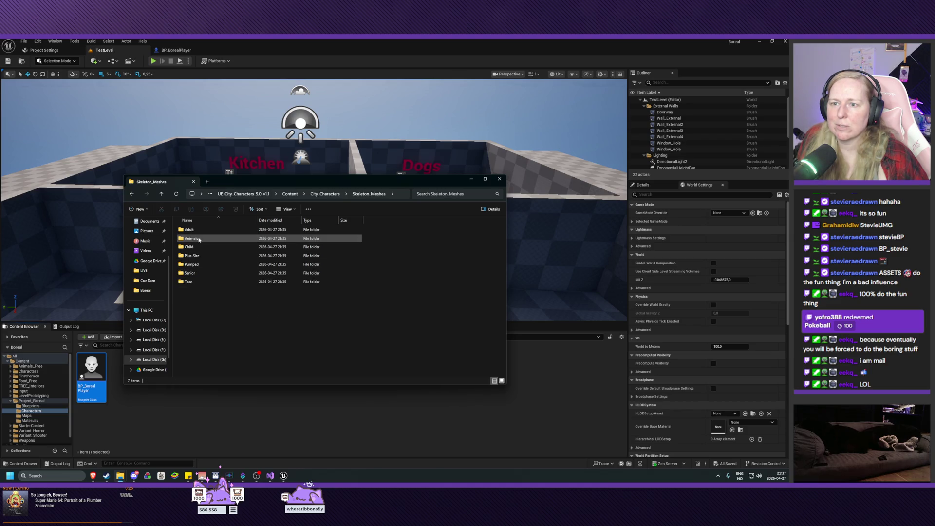
left_click(195, 231)
double_click(195, 231)
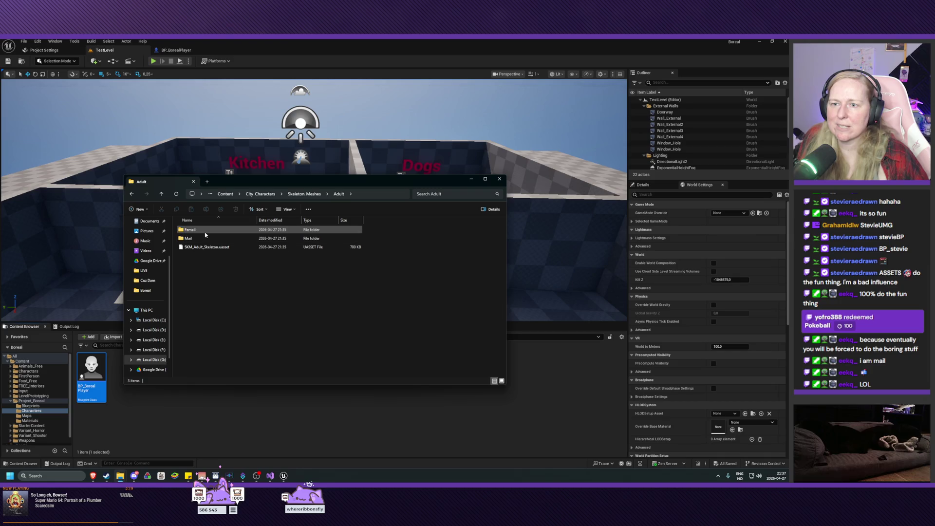
double_click(190, 230)
- Scroll the 178 Femail mesh files, return to Adult, snap Explorer aside and reopen the import picker
scroll(265, 281, "down", 3)
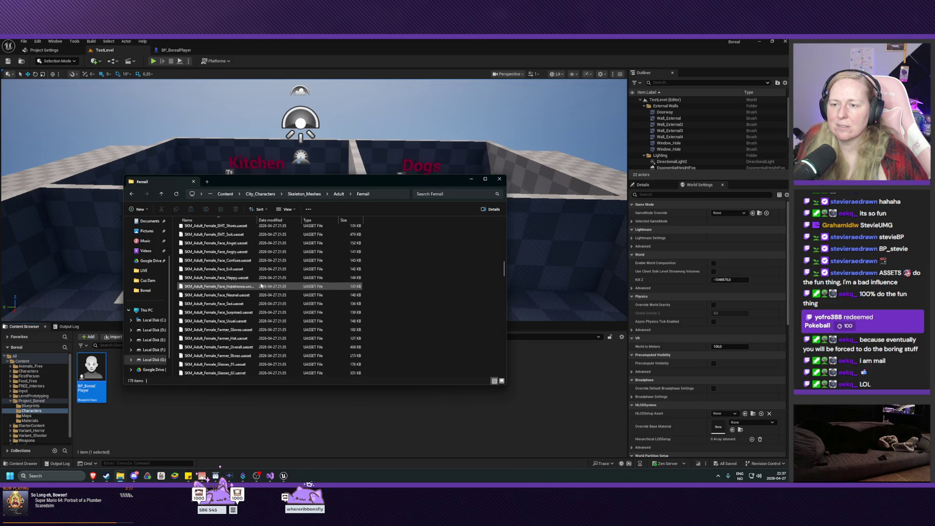
scroll(262, 285, "down", 4)
scroll(261, 286, "up", 4)
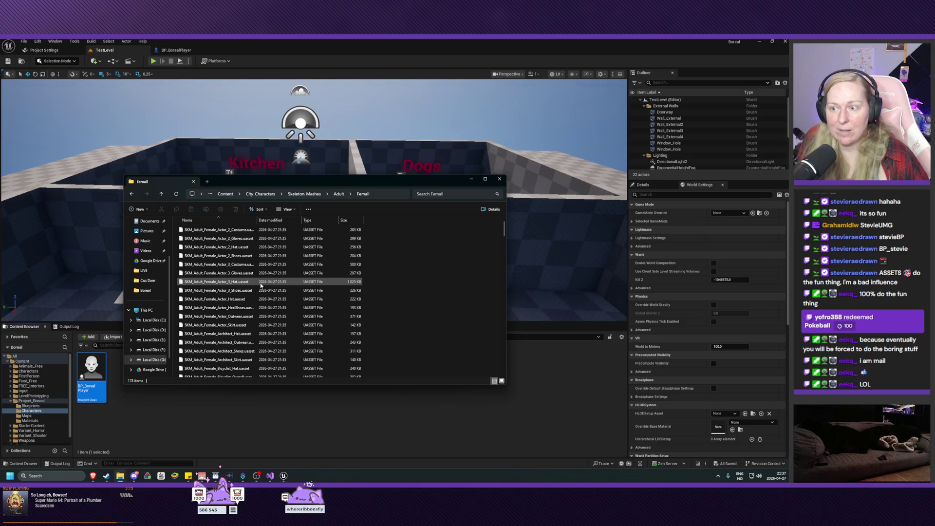
scroll(249, 272, "up", 3)
key("alt+Left")
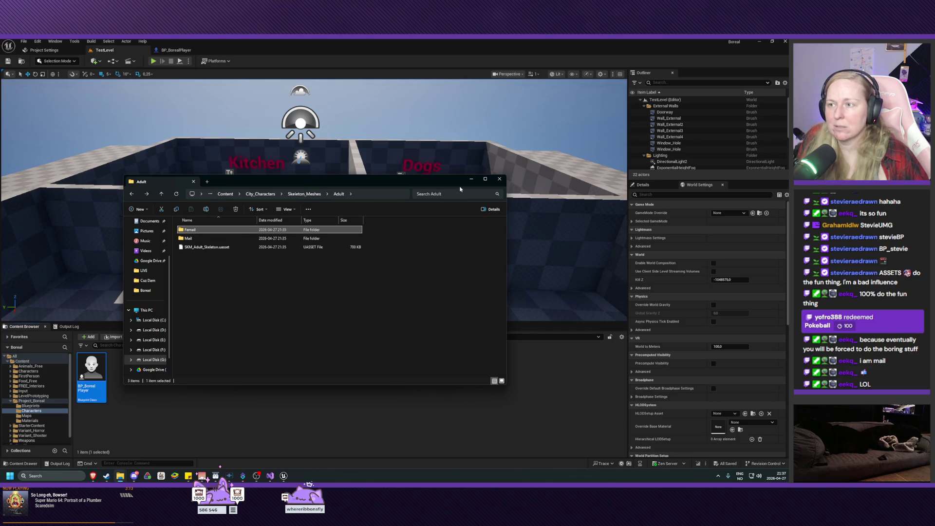
key("super+Right")
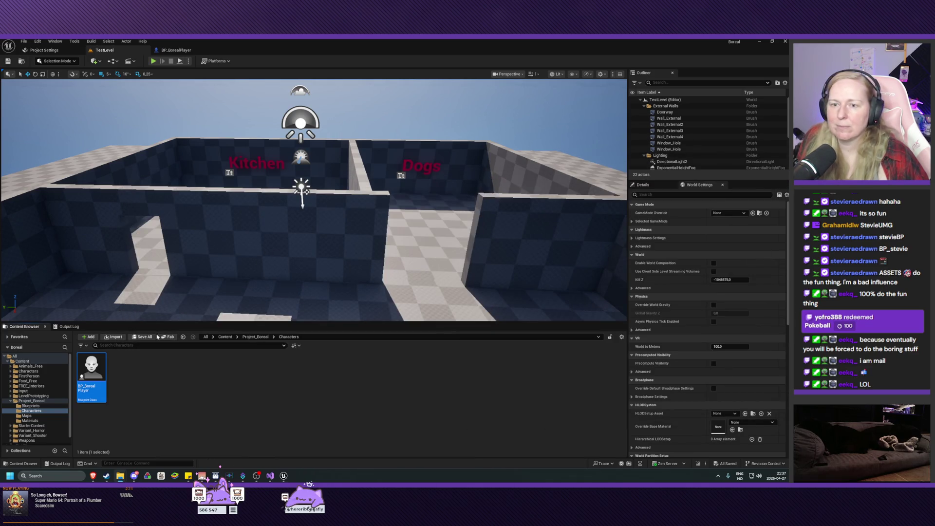
left_click(115, 337)
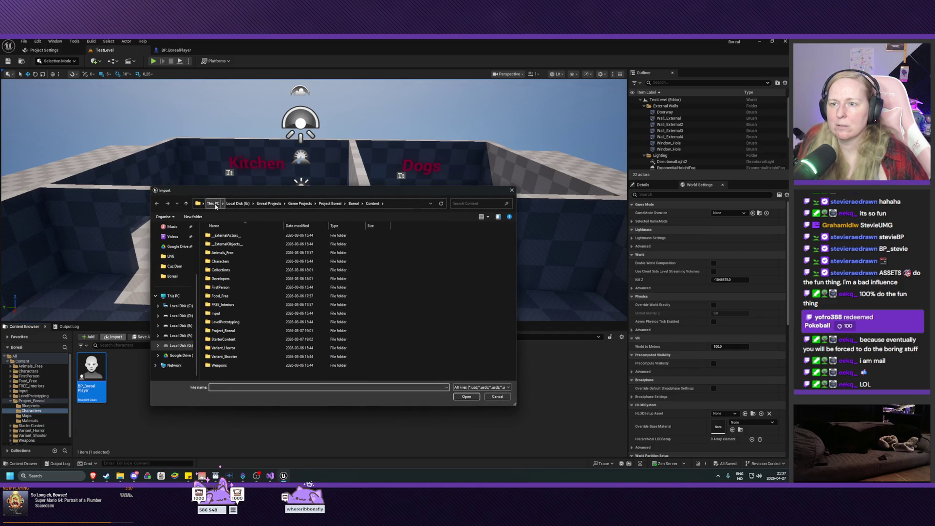
- Browse to G:\Asset Packs\ithappy\UE_City_Characters_5.0_v1.1\Config in the import picker, then cancel it
left_click(234, 204)
double_click(225, 235)
double_click(218, 244)
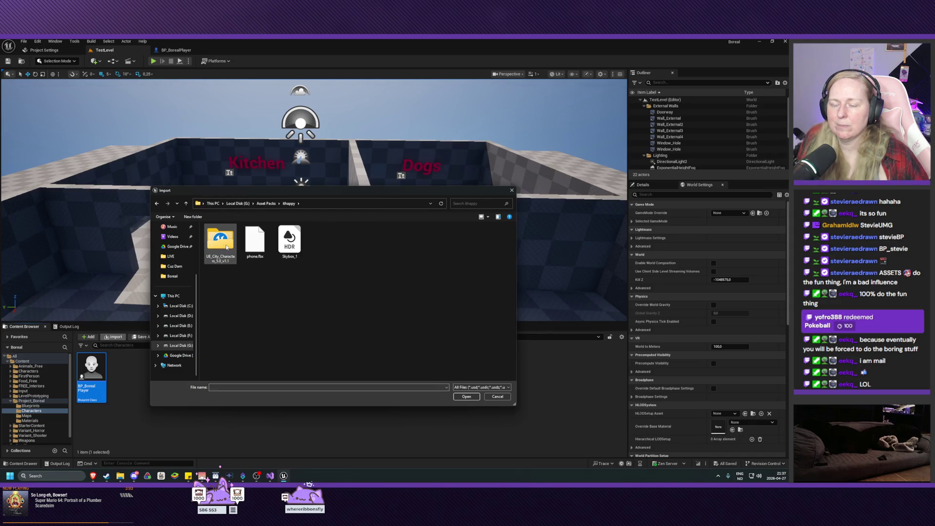
double_click(225, 244)
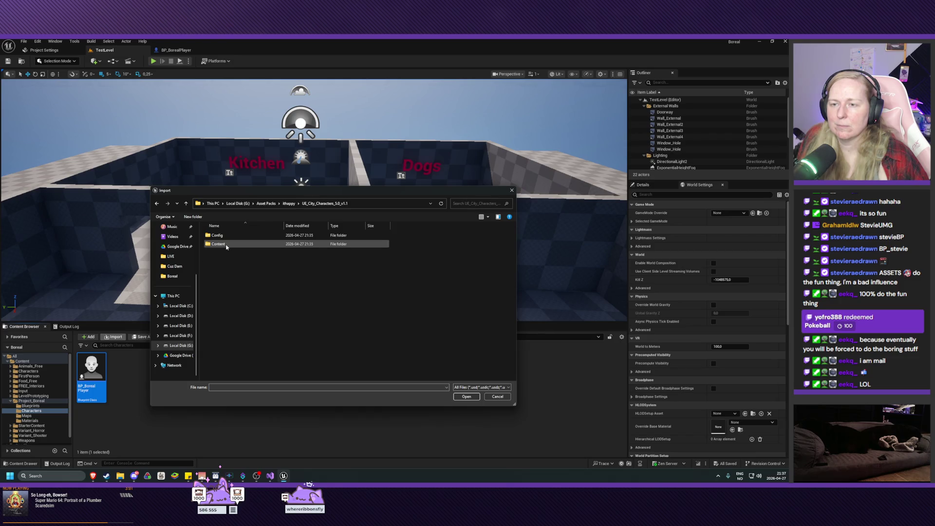
double_click(225, 237)
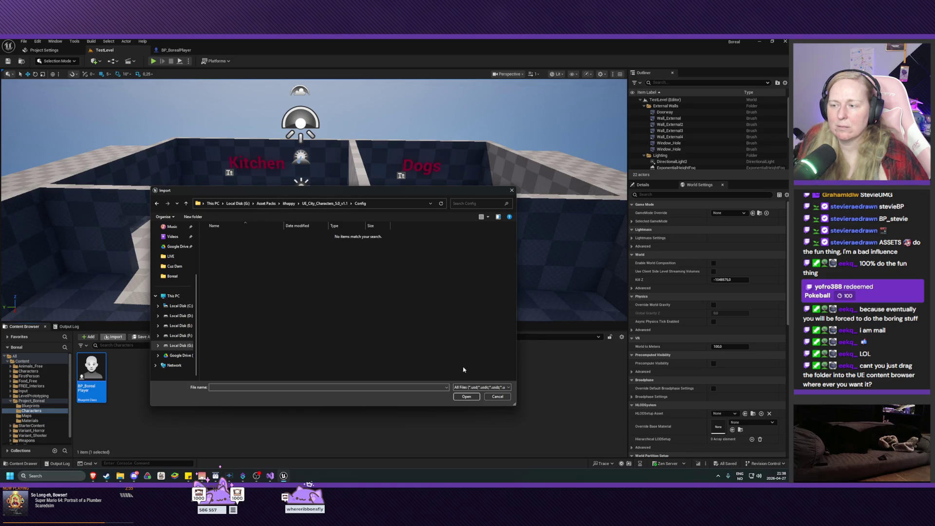
left_click(498, 397)
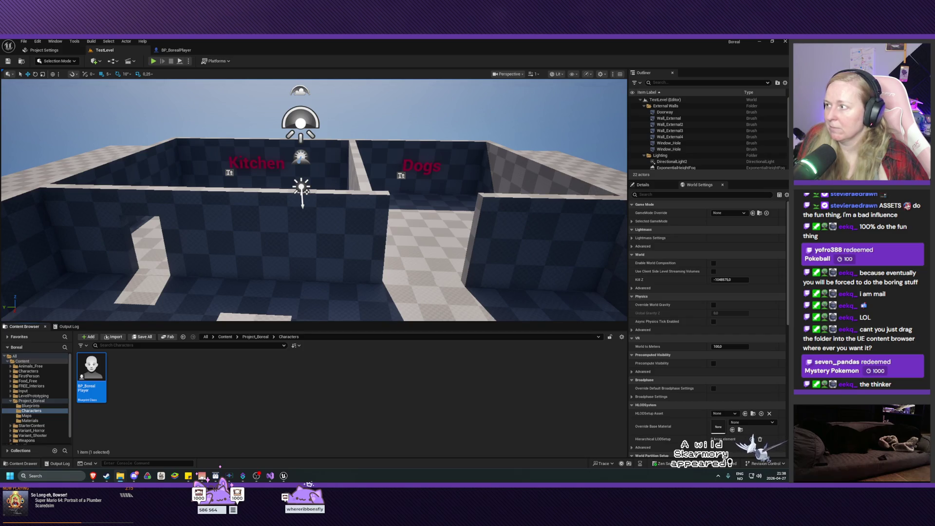
- Drag a City_Characters .fbx mesh from the snapped Explorer window into Unreal to start importing it
left_click_drag(610, 232, 545, 232)
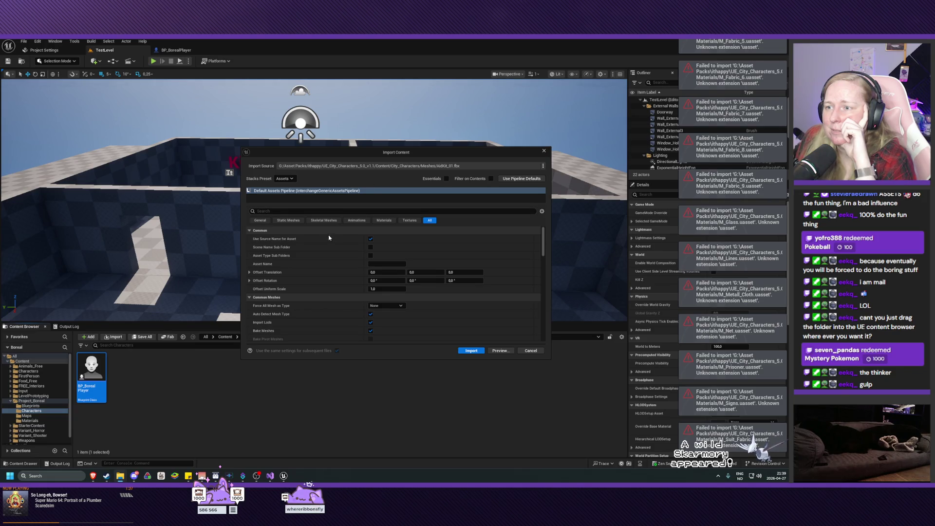
- Review the Import Content options for the City_Characters .fbx mesh
scroll(320, 270, "down", 5)
scroll(320, 269, "down", 3)
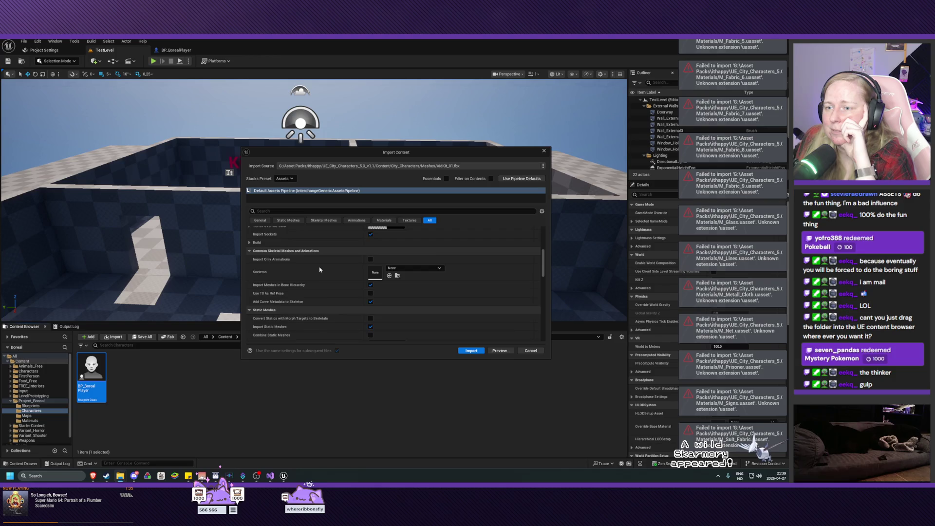
scroll(317, 269, "down", 6)
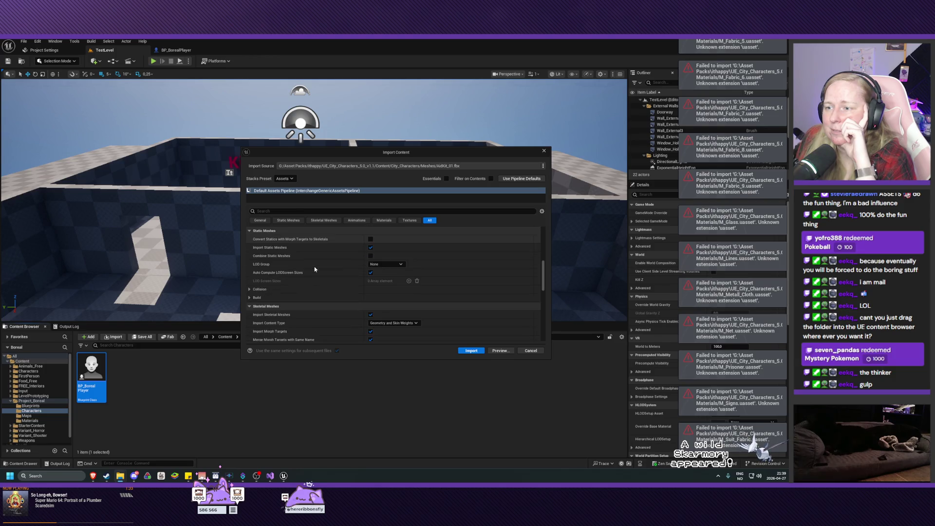
scroll(315, 268, "down", 10)
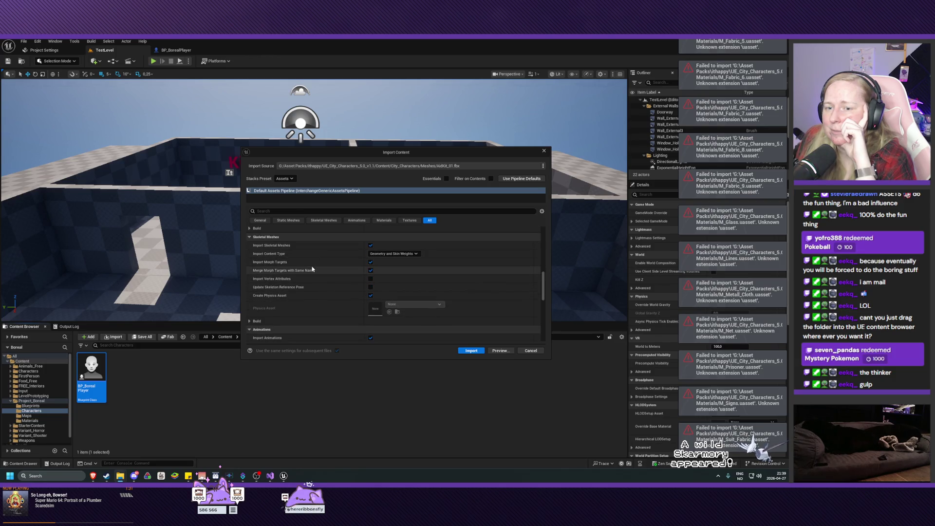
scroll(311, 268, "down", 3)
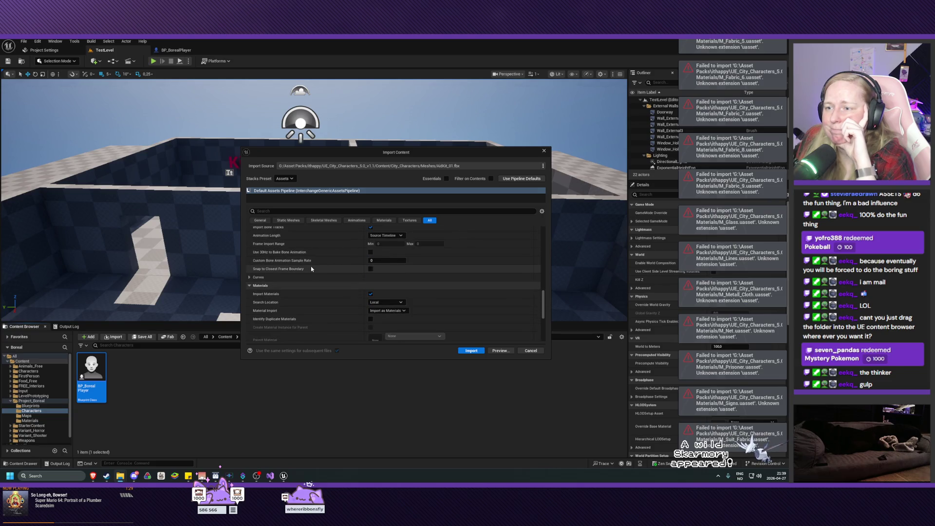
scroll(311, 268, "down", 2)
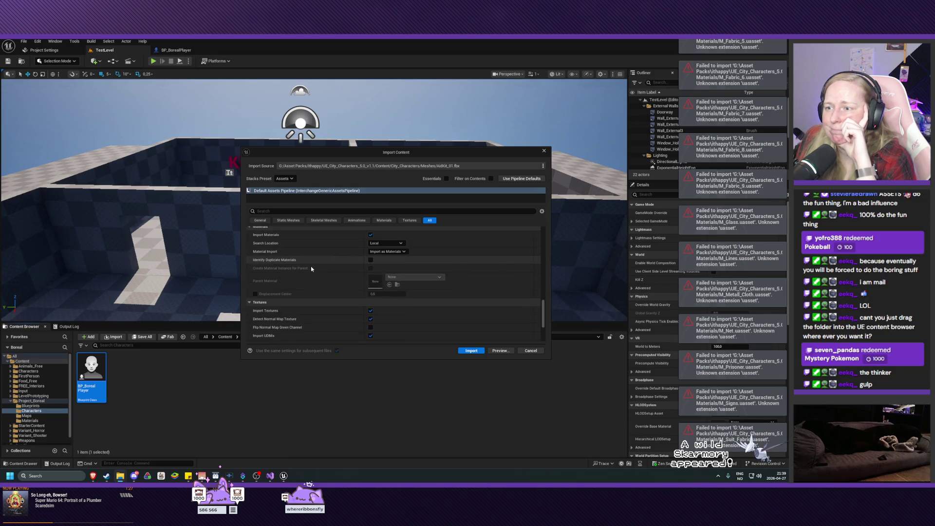
scroll(310, 268, "down", 1)
scroll(310, 268, "down", 4)
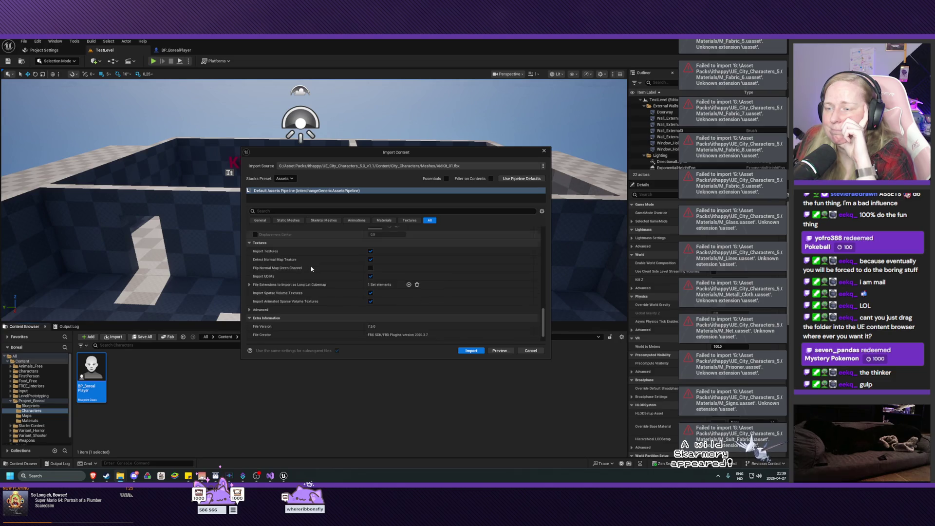
scroll(310, 268, "up", 10)
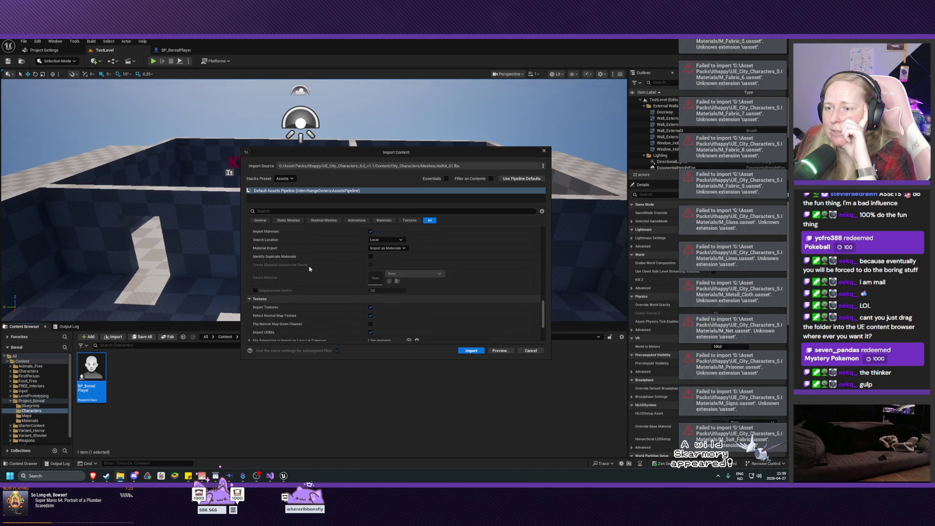
scroll(310, 268, "up", 8)
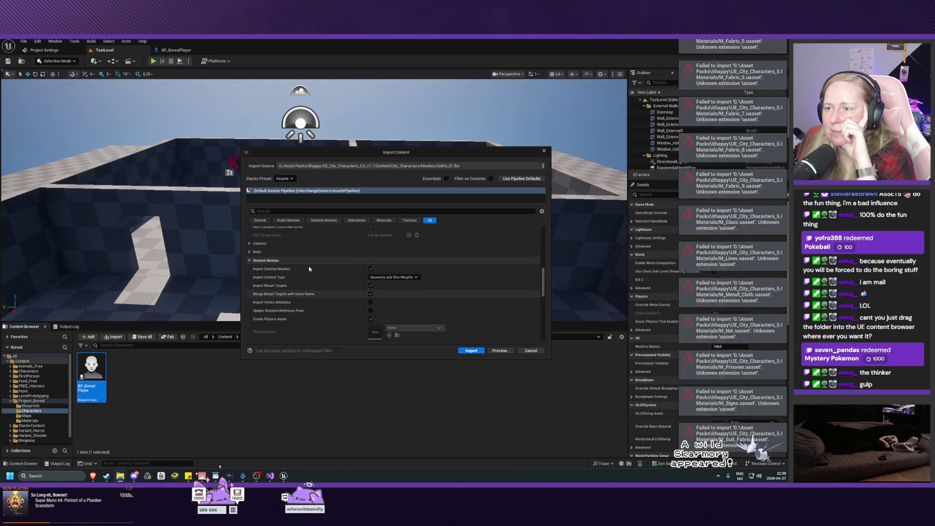
scroll(307, 263, "up", 4)
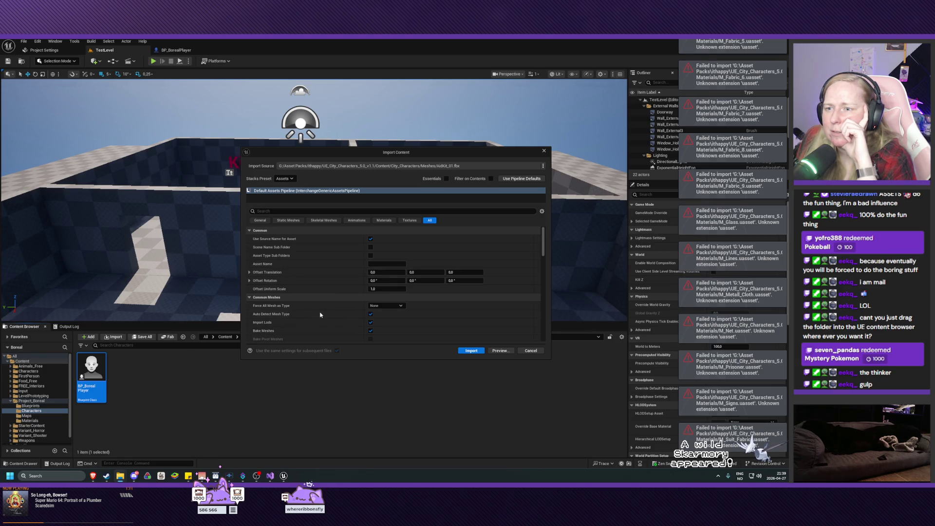
- Reach the collision settings, with Import Static Meshes and Import Collisions enabled
scroll(320, 317, "down", 1)
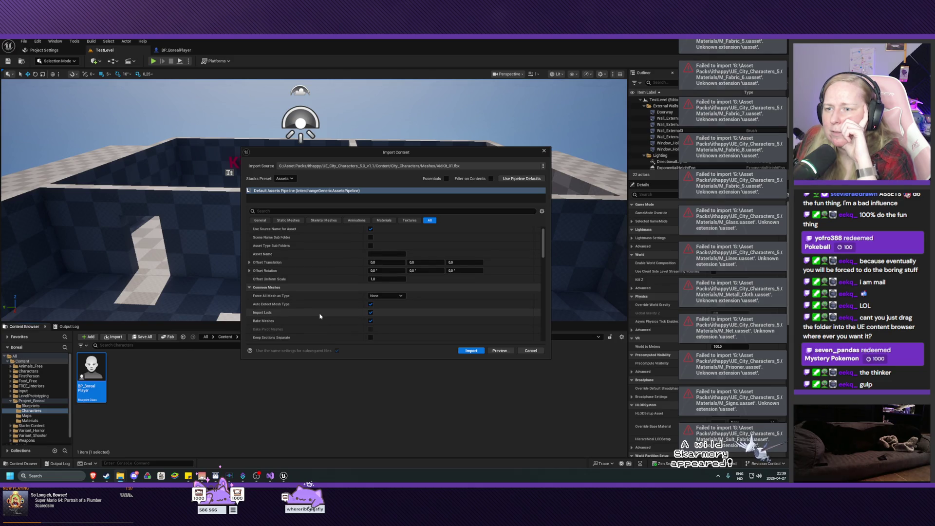
scroll(315, 325, "down", 2)
scroll(314, 325, "down", 2)
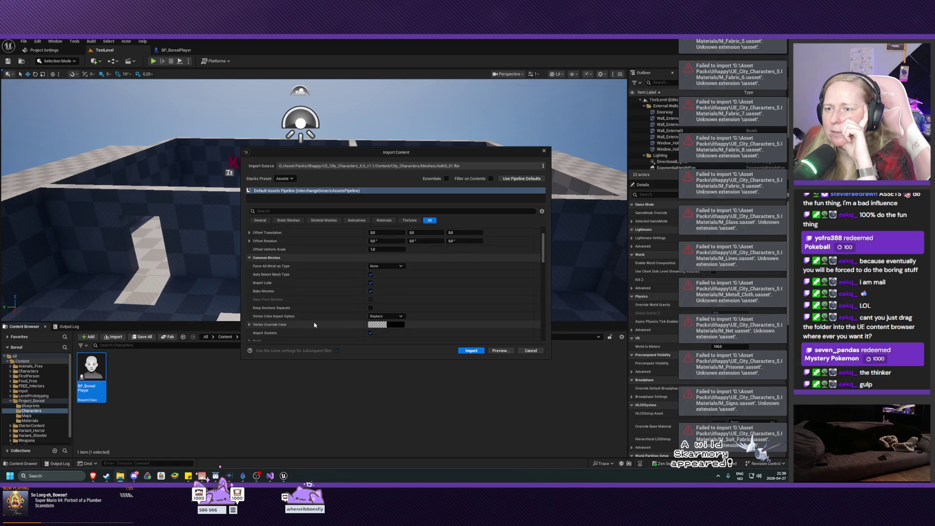
scroll(315, 325, "down", 2)
scroll(315, 325, "down", 2)
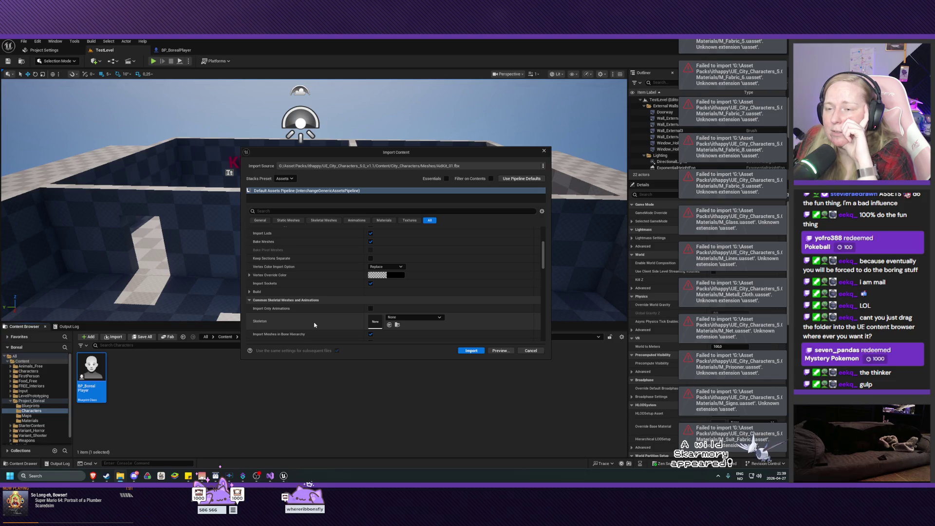
scroll(332, 284, "down", 2)
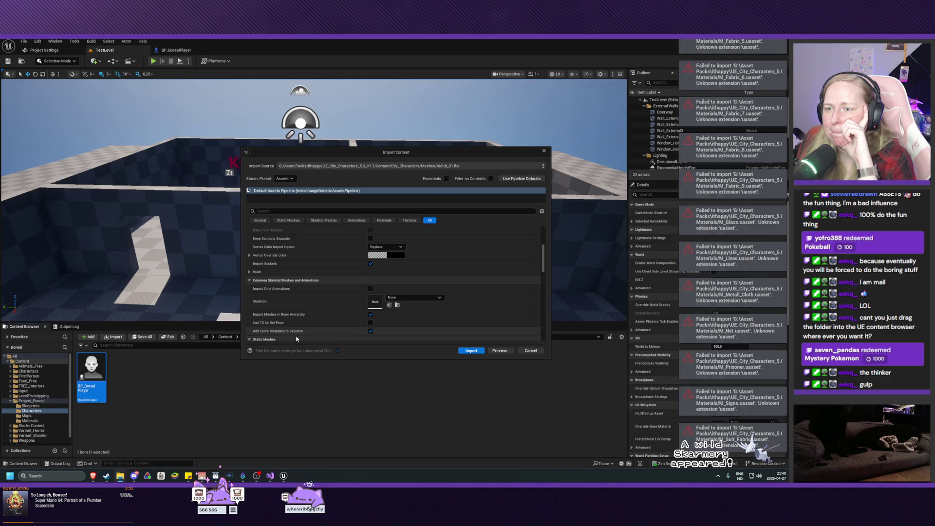
scroll(335, 309, "down", 2)
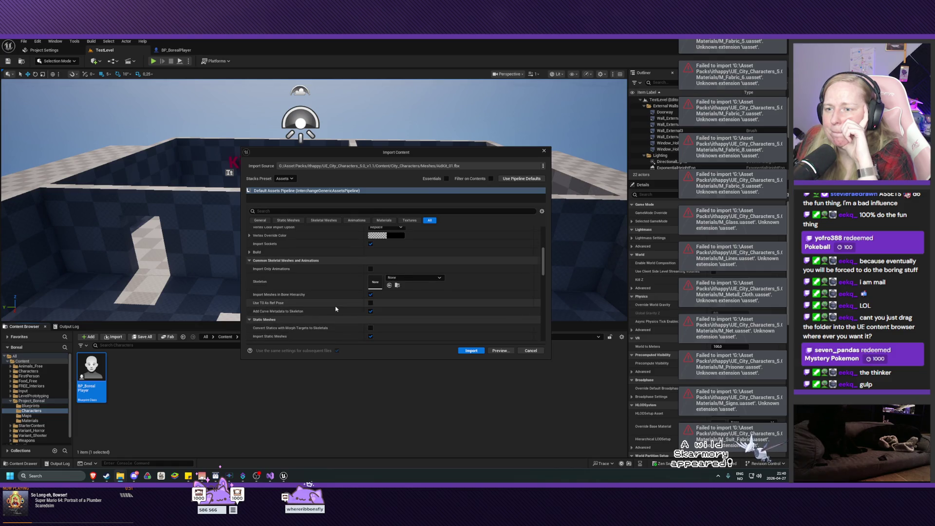
scroll(335, 309, "down", 2)
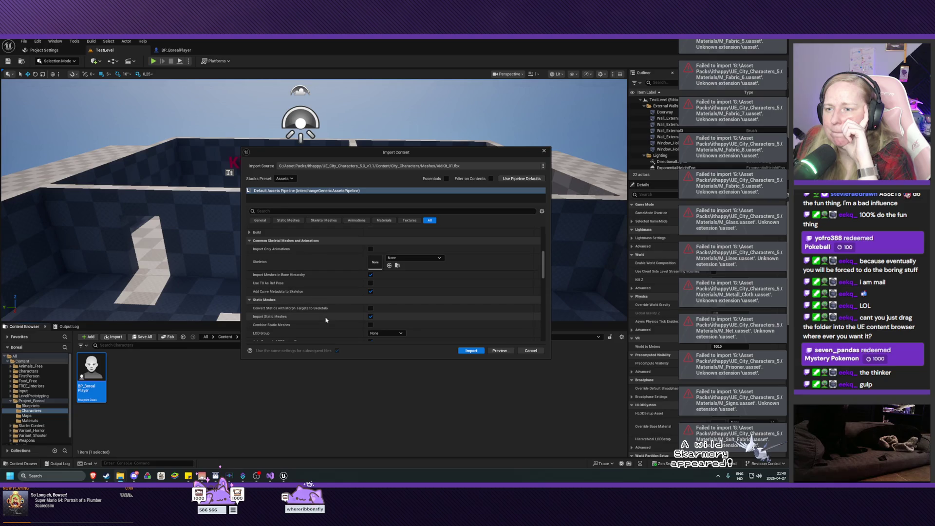
scroll(326, 320, "down", 1)
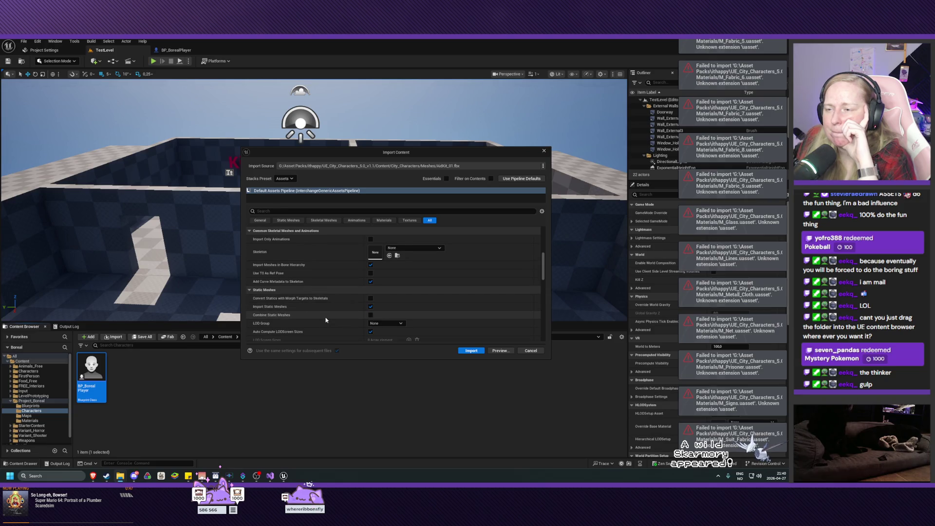
scroll(326, 320, "down", 1)
scroll(320, 324, "down", 4)
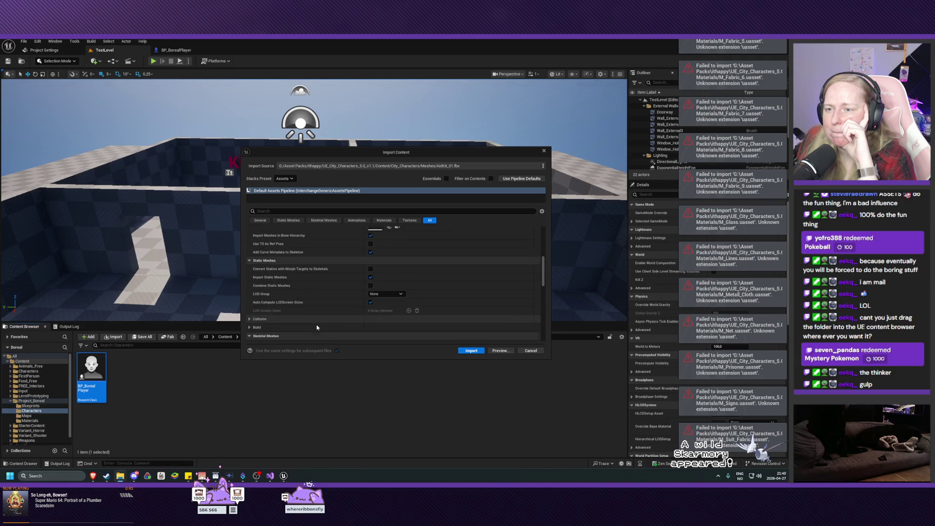
left_click(250, 300)
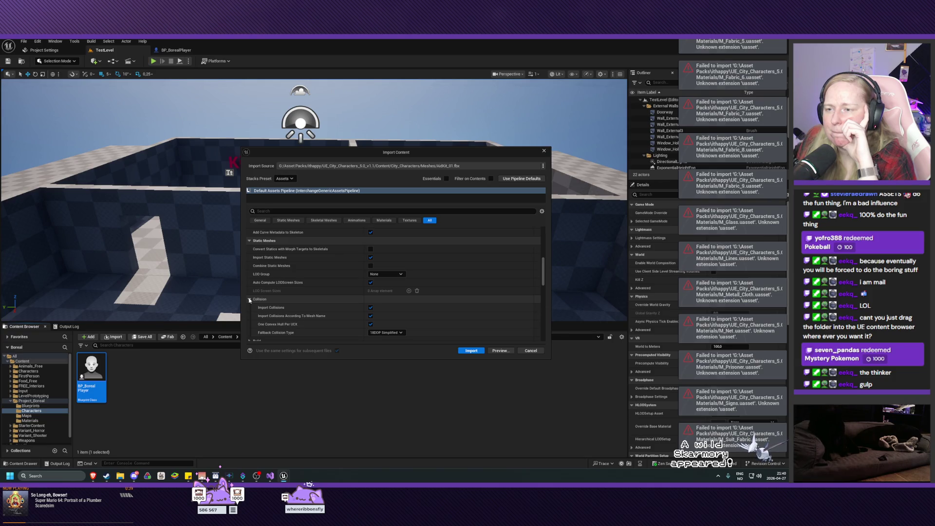
left_click(250, 300)
scroll(323, 316, "down", 2)
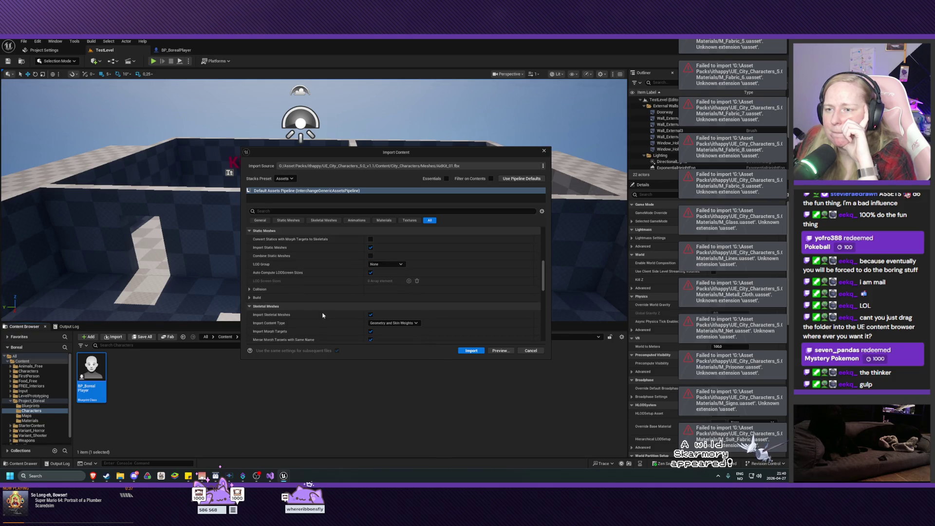
scroll(322, 315, "down", 3)
scroll(322, 316, "down", 2)
scroll(321, 316, "down", 5)
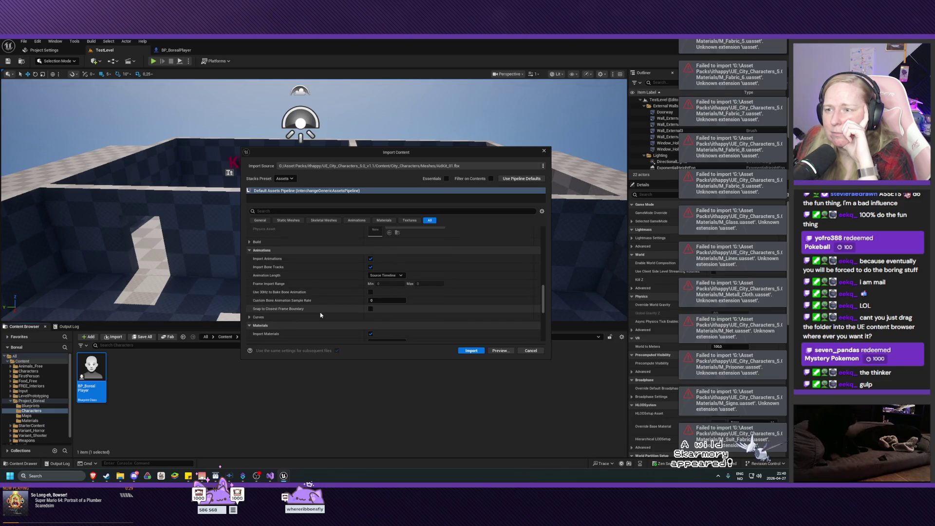
scroll(320, 315, "down", 3)
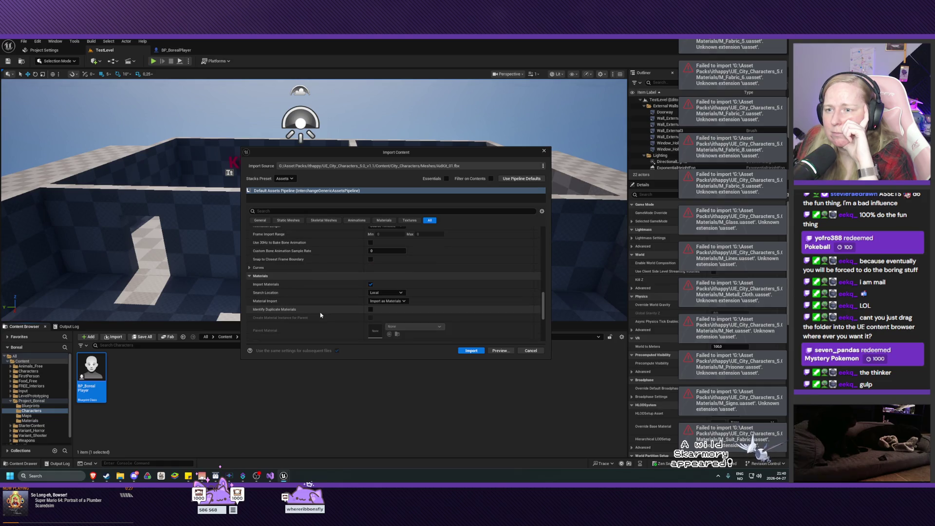
scroll(320, 315, "down", 2)
scroll(320, 315, "down", 2)
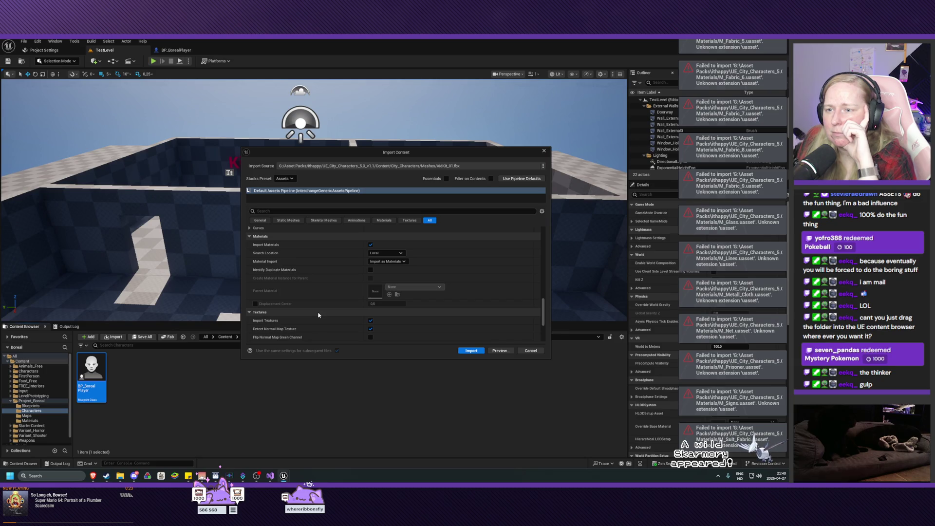
scroll(319, 315, "down", 5)
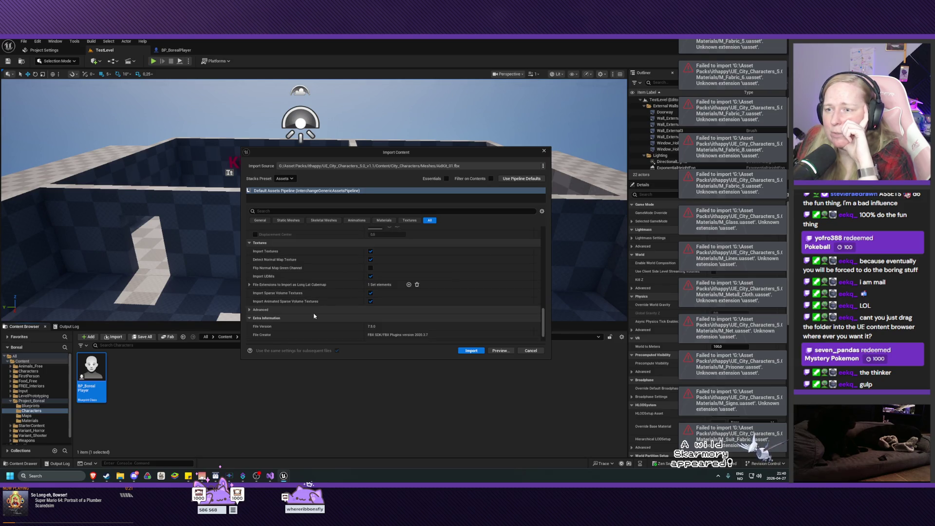
scroll(314, 316, "down", 3)
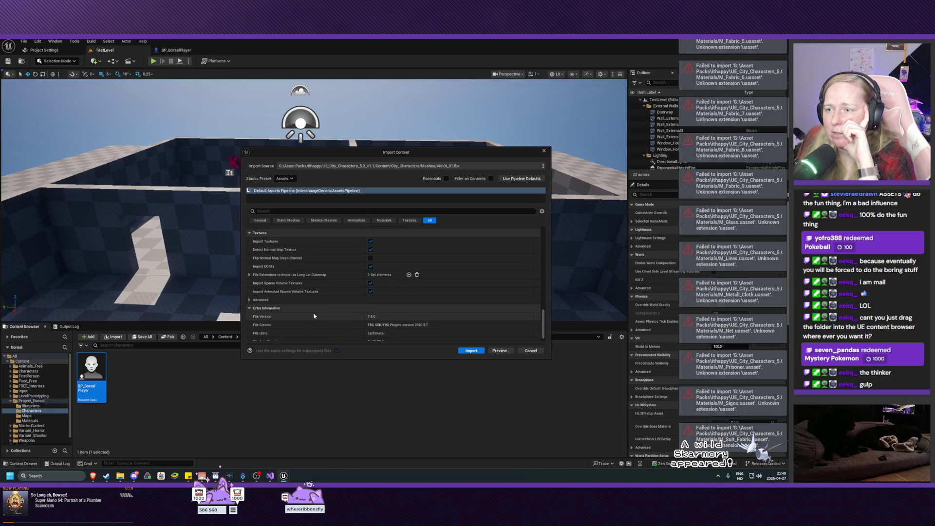
left_click(474, 351)
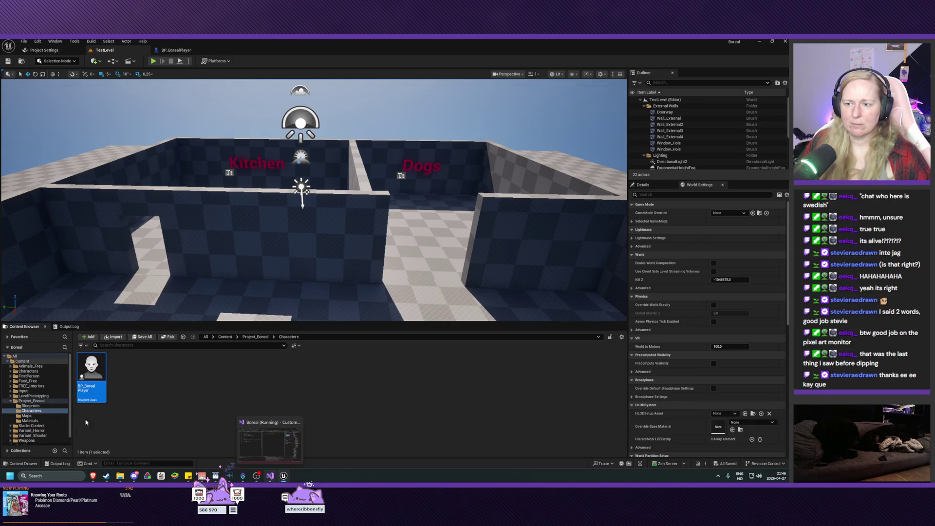
- Bring the running Visual Studio session with the DogCharacter and CustomerCharacter code to the front
mouse_move(288, 477)
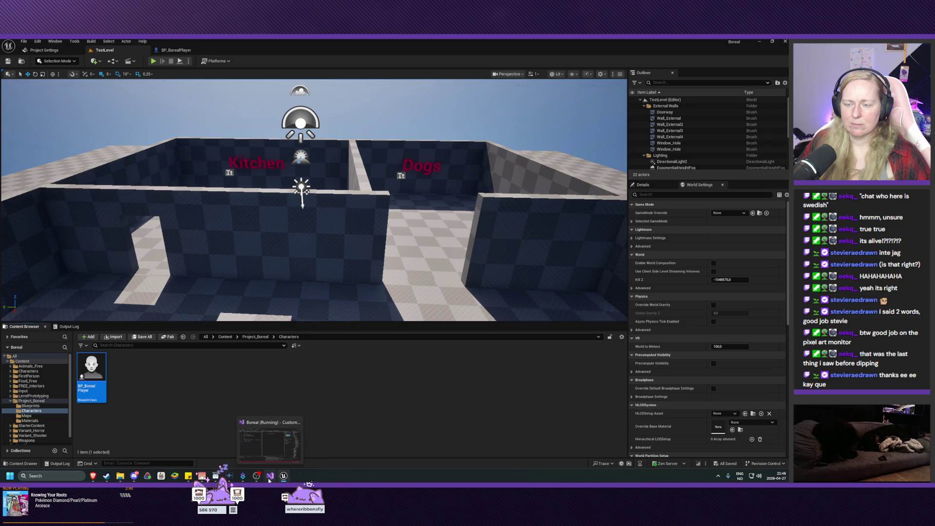
left_click(276, 436)
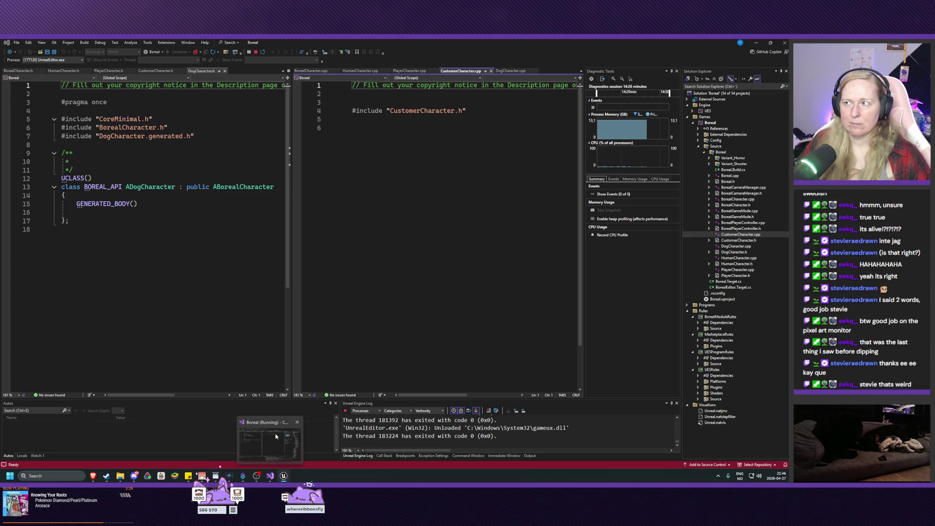
- Return to the Unreal Editor and show the imported City_Characters folder's contents
key("alt+Tab")
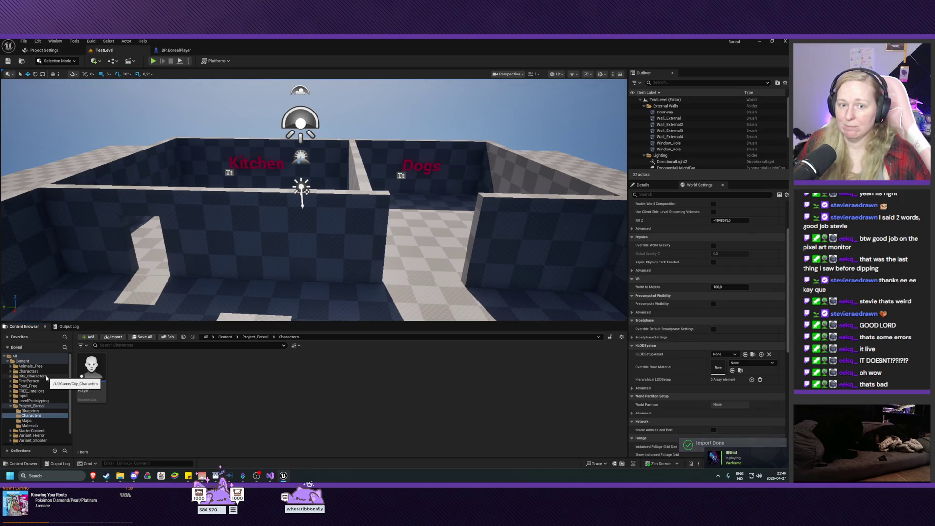
left_click(47, 377)
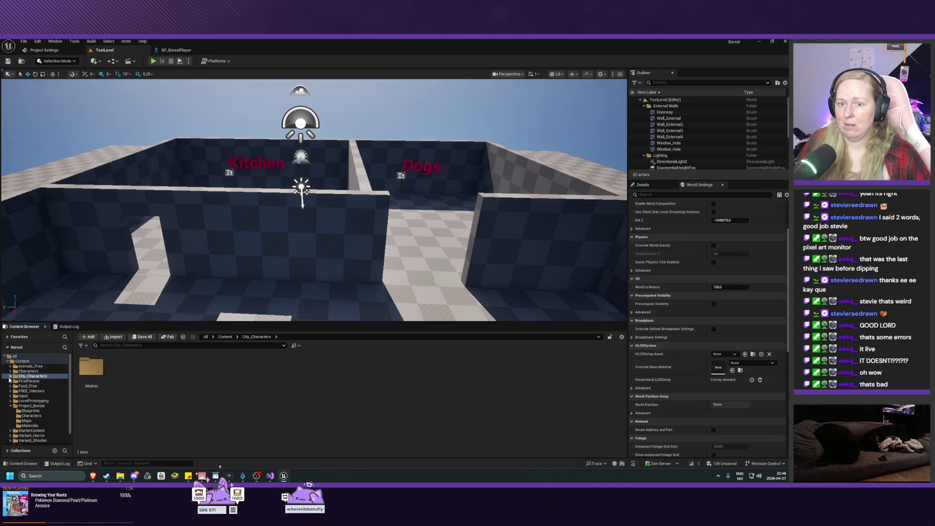
- Expand City_Characters and open its Meshes folder to browse the imported meshes
left_click(10, 378)
double_click(91, 368)
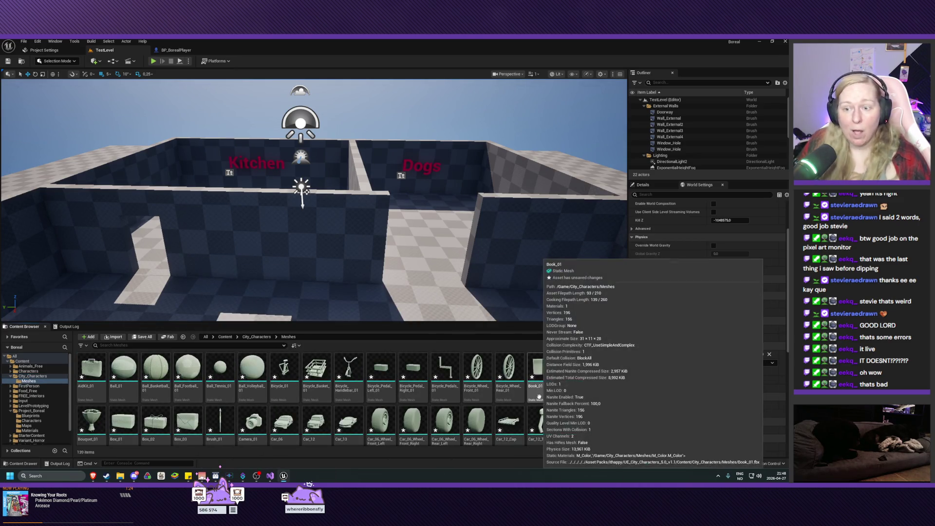
scroll(536, 395, "down", 3)
scroll(525, 399, "down", 5)
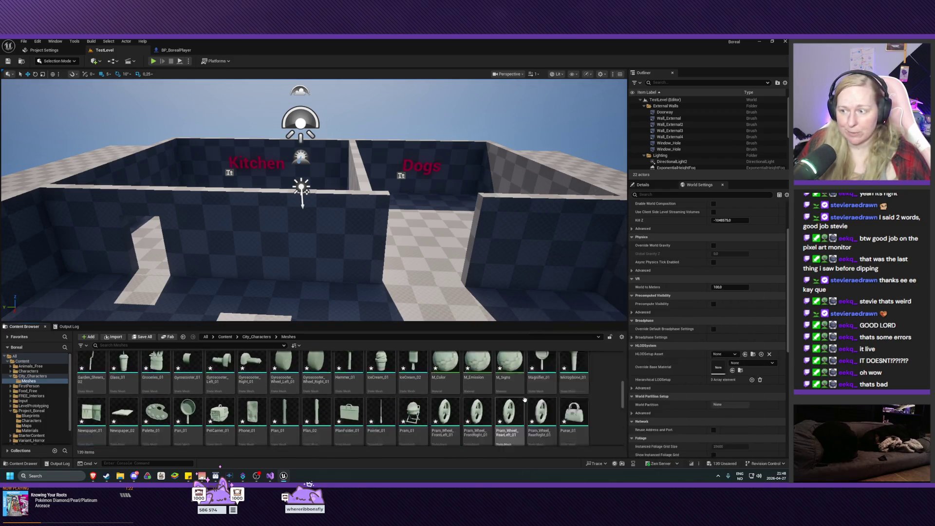
scroll(548, 406, "down", 5)
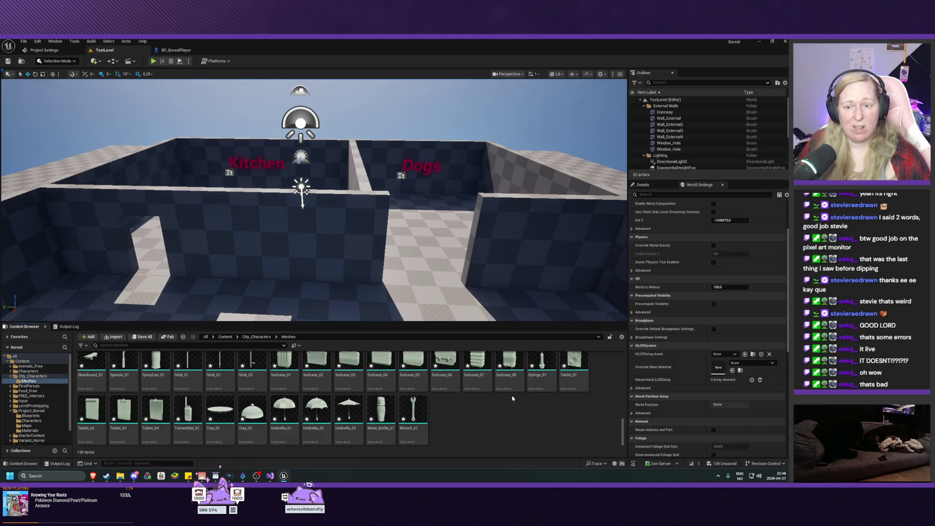
- Scroll back through the 139 meshes, return to City_Characters, and switch to File Explorer
scroll(500, 390, "up", 1)
scroll(501, 390, "up", 1)
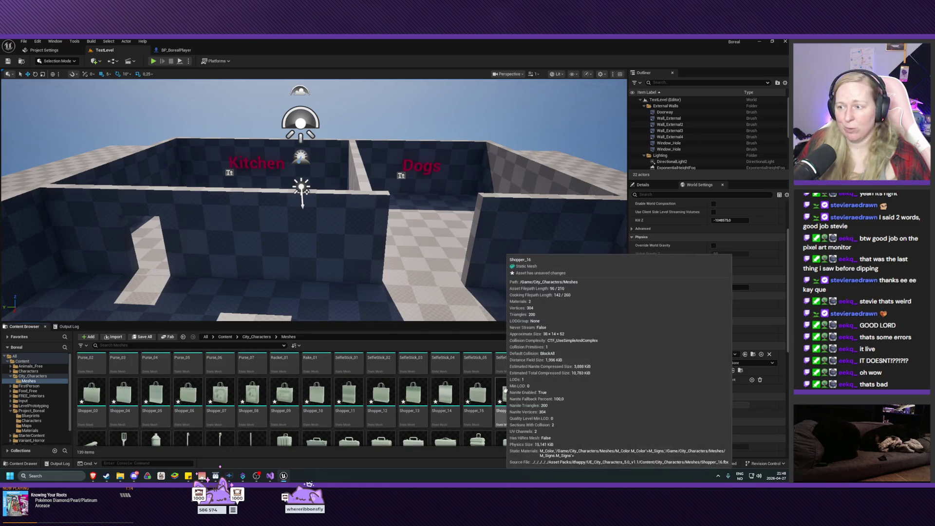
scroll(545, 395, "up", 1)
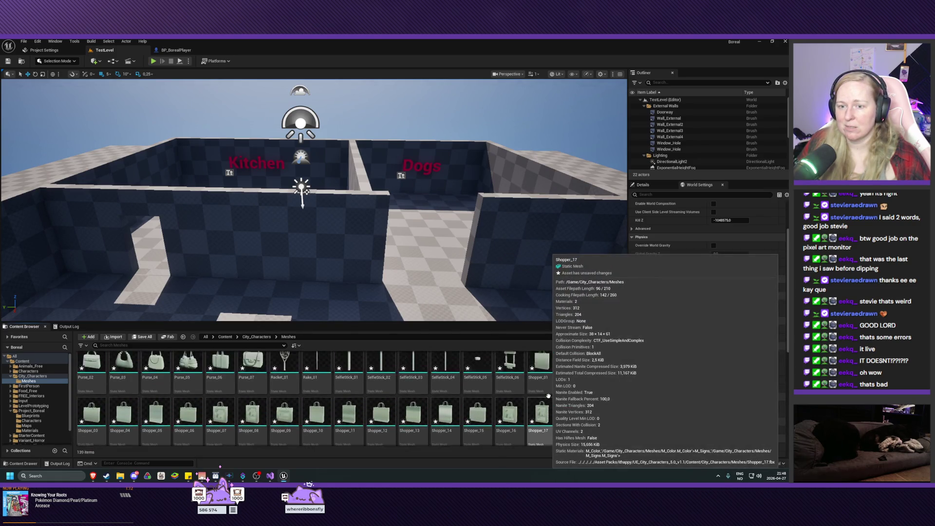
scroll(542, 393, "up", 1)
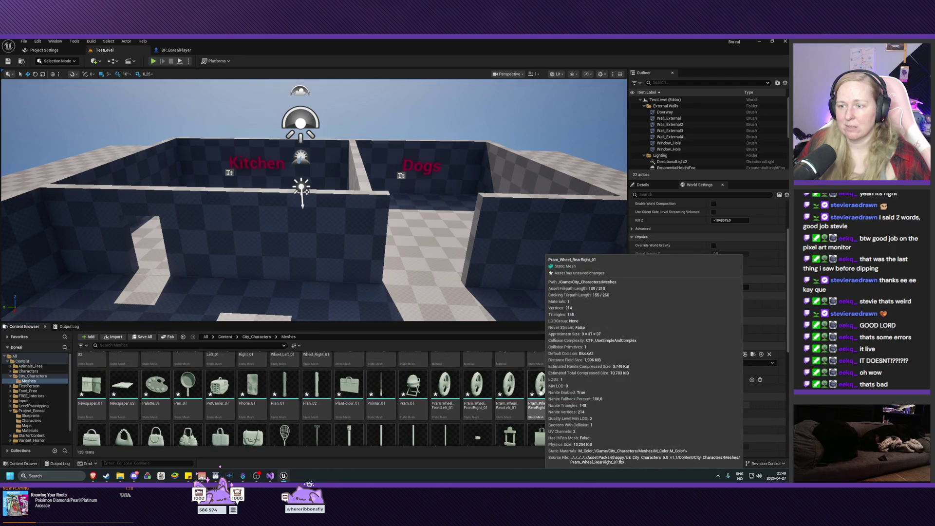
scroll(537, 391, "up", 1)
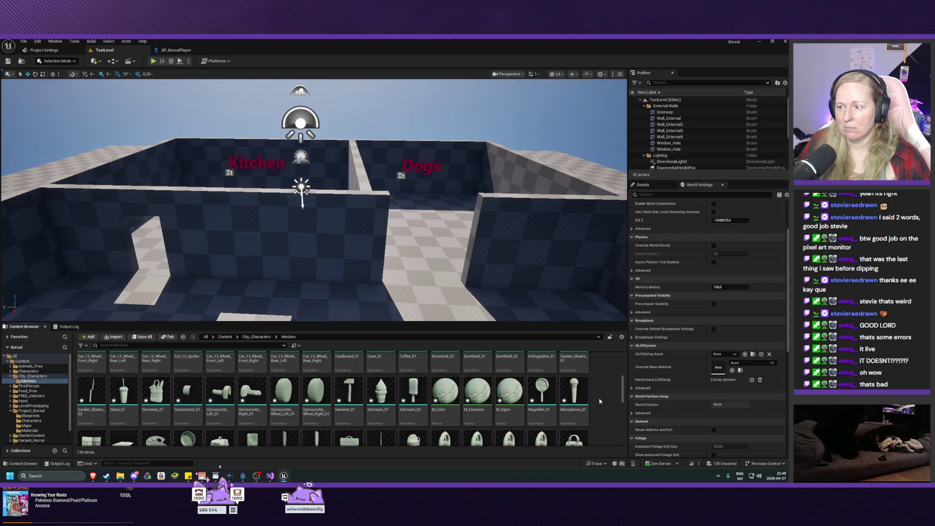
scroll(595, 401, "up", 1)
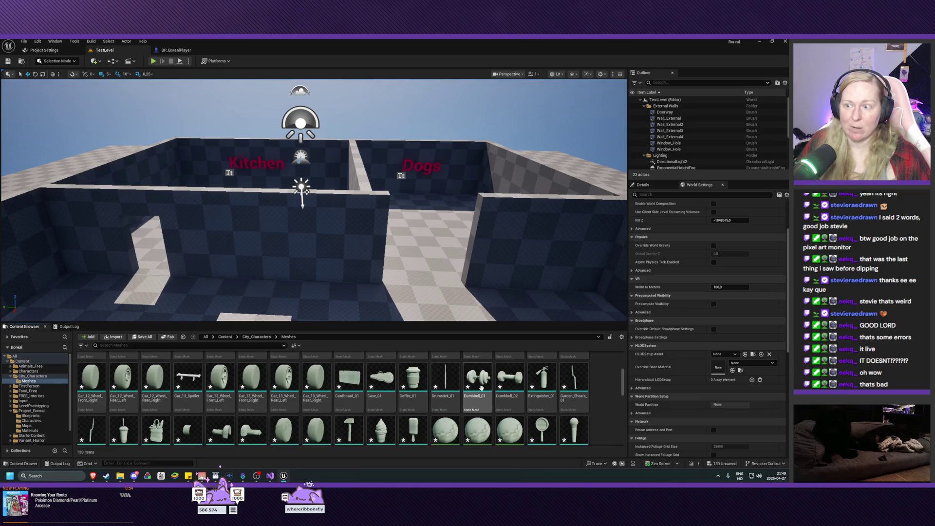
scroll(481, 387, "up", 1)
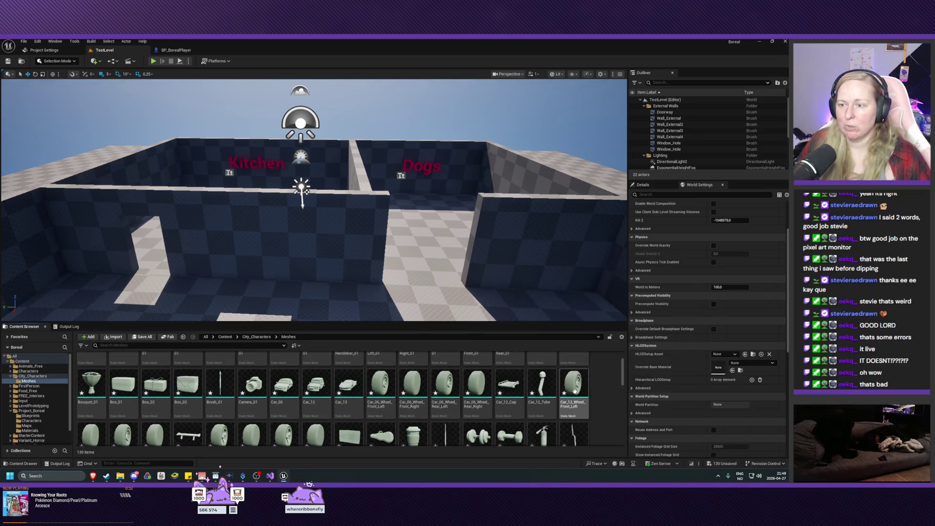
scroll(574, 393, "up", 2)
scroll(590, 399, "up", 1)
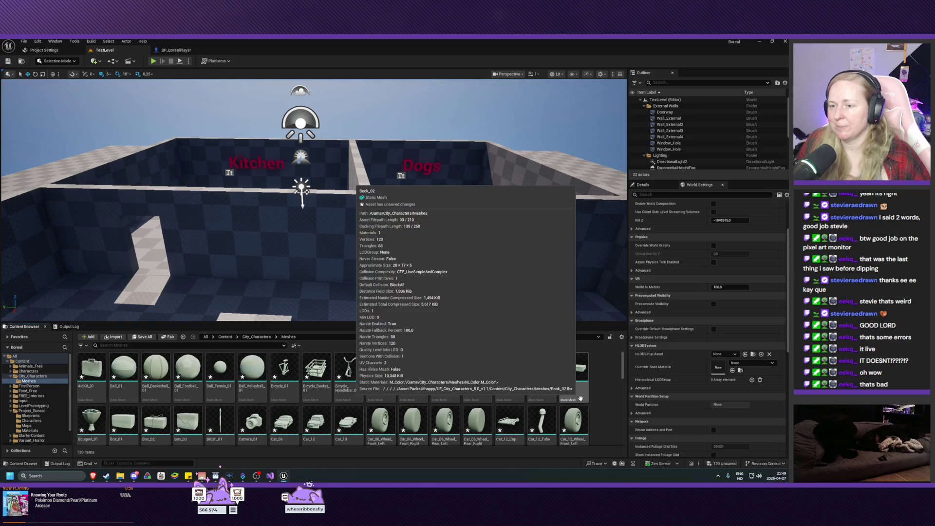
left_click(35, 377)
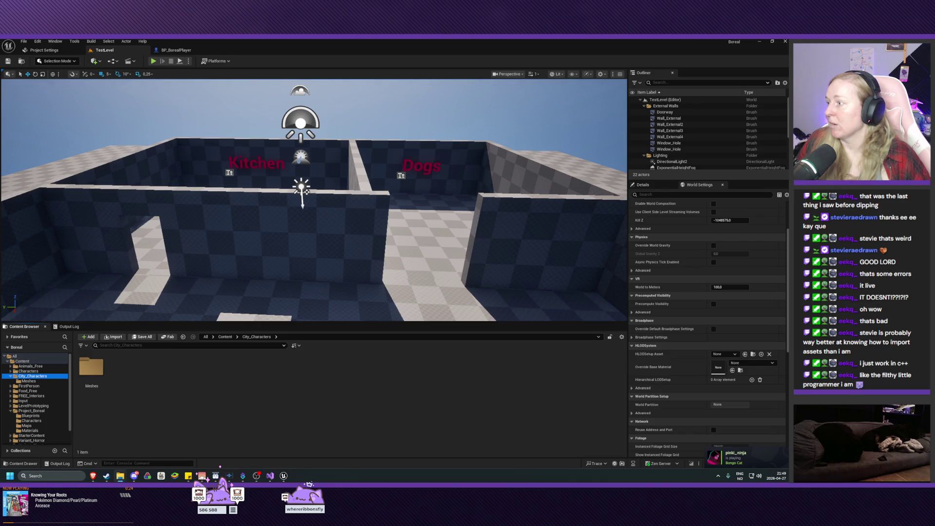
key("alt+Tab")
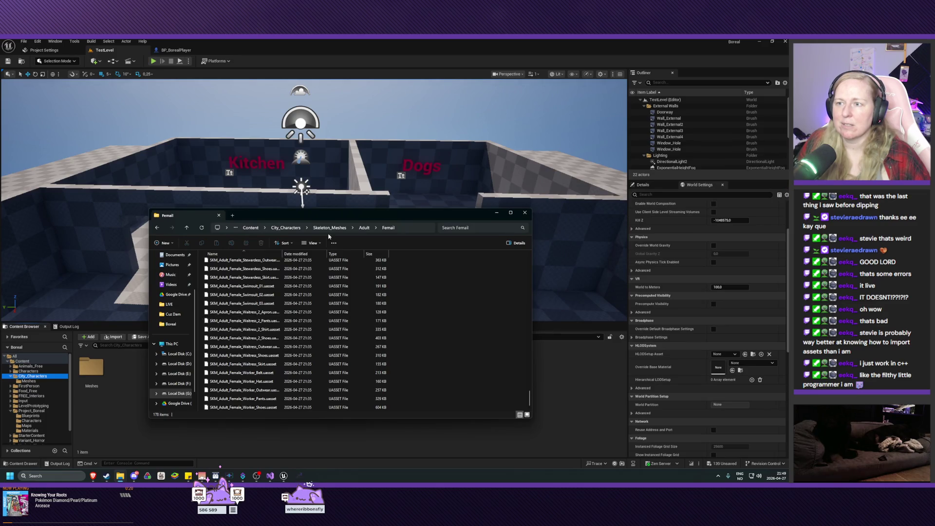
- Go up from Femail to Adult, select SKM_Adult_Skeleton.uasset, then switch to the ITHappy downloads page
scroll(255, 324, "up", 15)
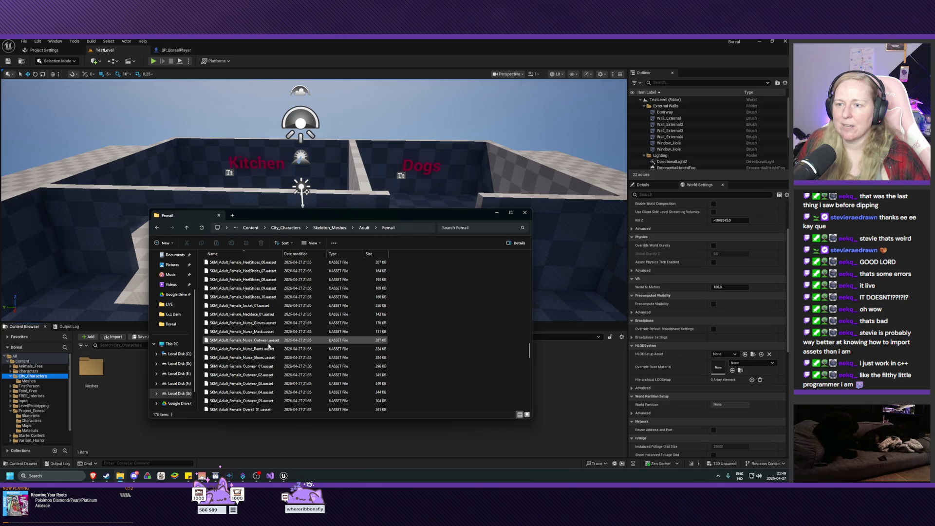
scroll(263, 365, "up", 8)
scroll(242, 334, "up", 10)
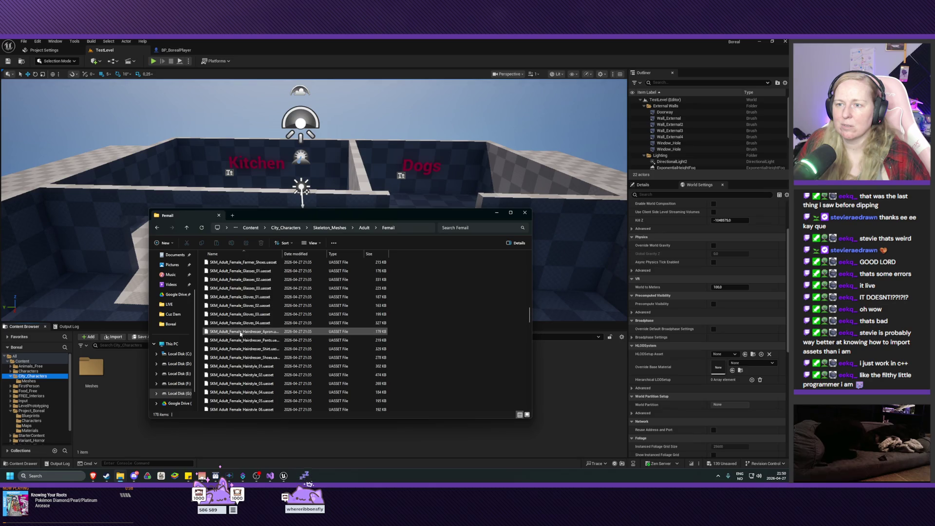
scroll(241, 334, "up", 5)
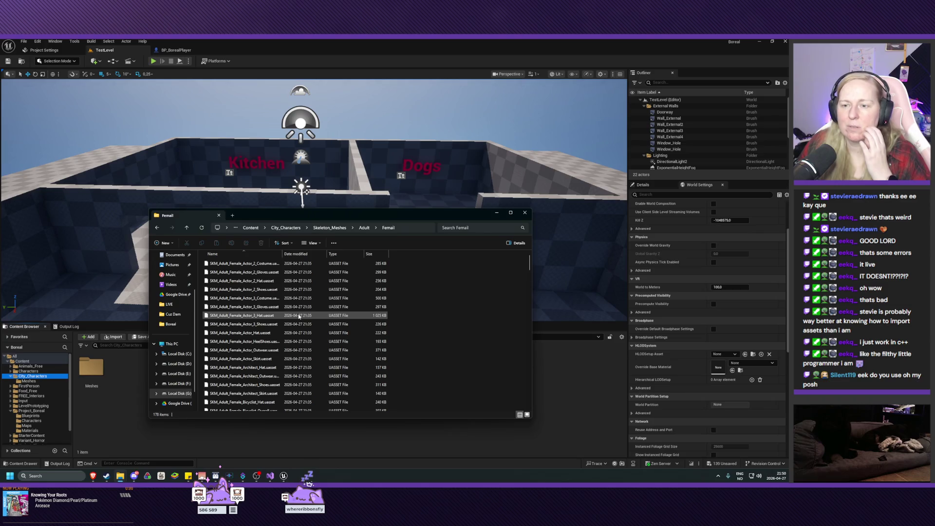
key("BackSpace")
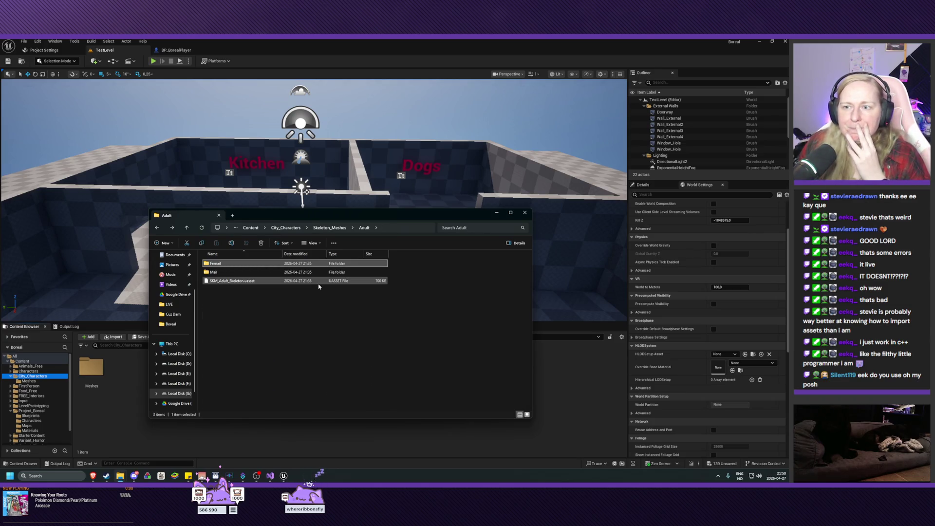
left_click(246, 283)
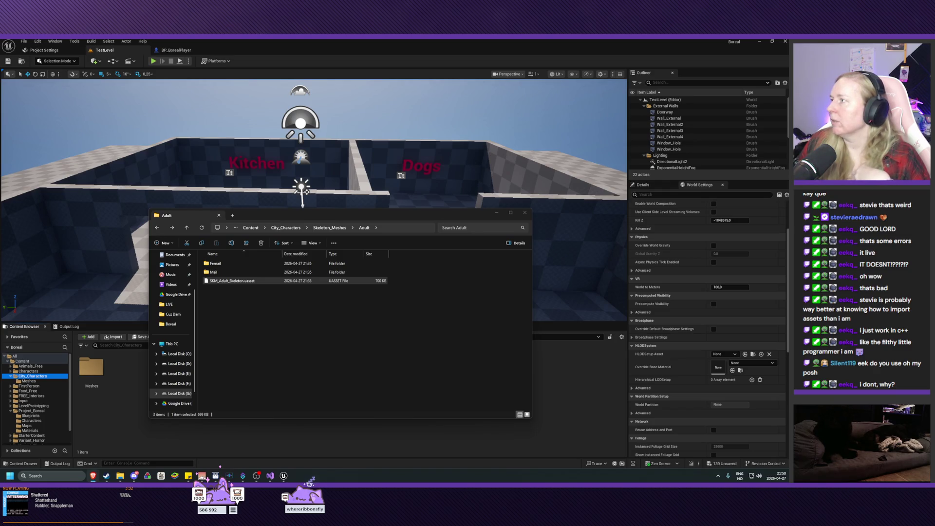
key("alt+Tab")
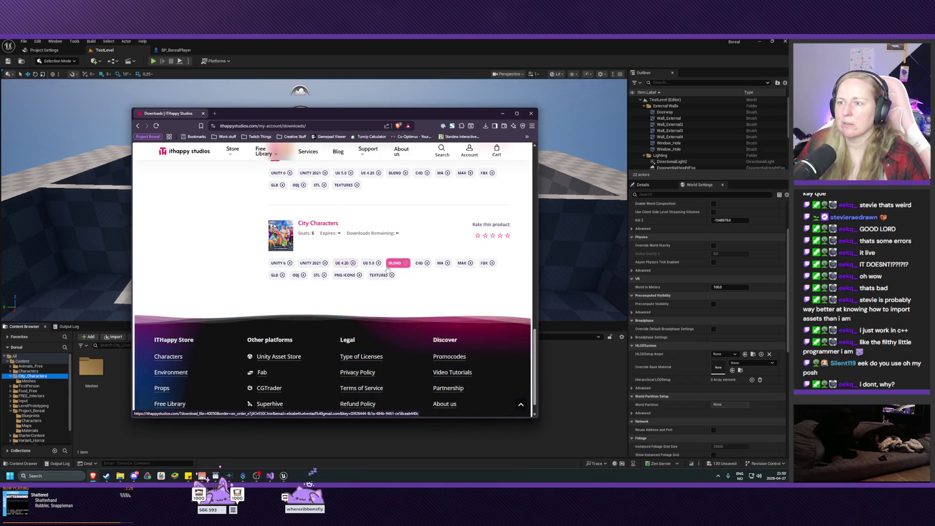
- Leave the ithappy City Characters downloads page and bring File Explorer's Adult folder forward
mouse_move(368, 151)
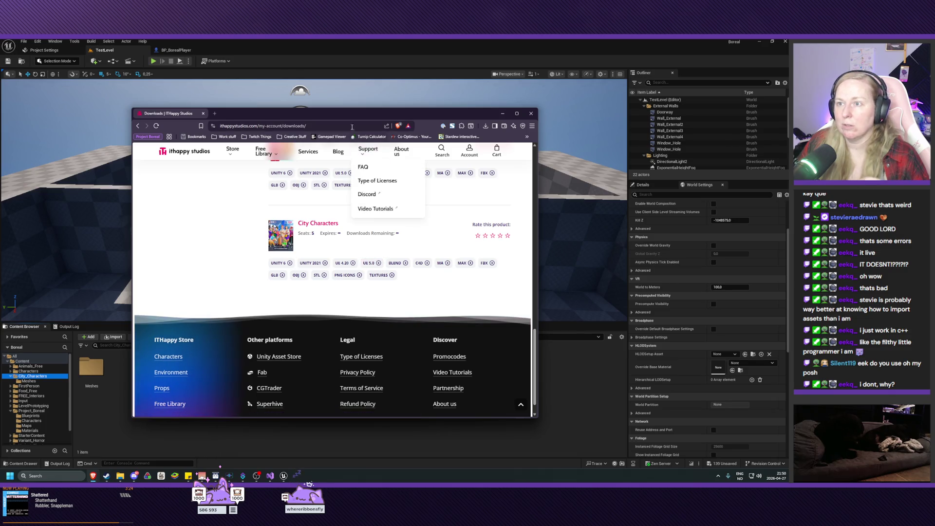
key("alt+Tab")
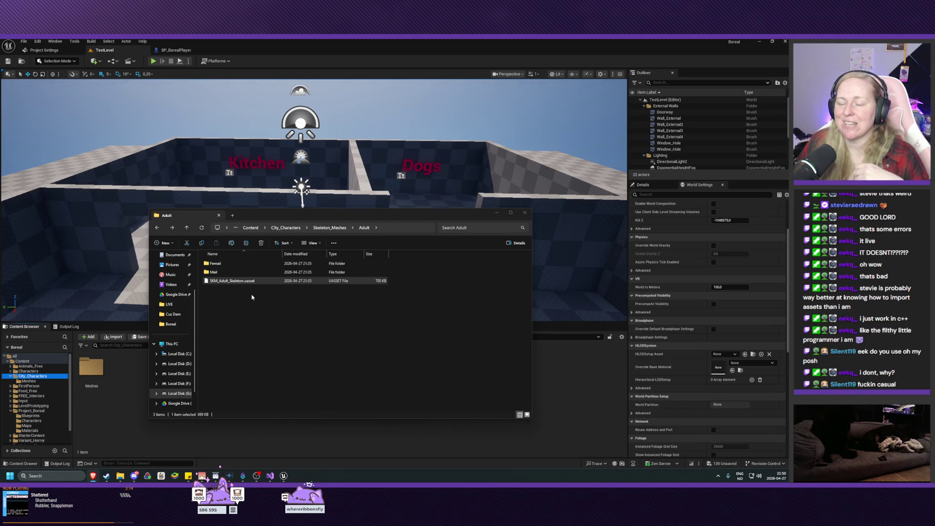
- Navigate File Explorer up to the pack's City_Characters folder and move the window right
left_click(276, 315)
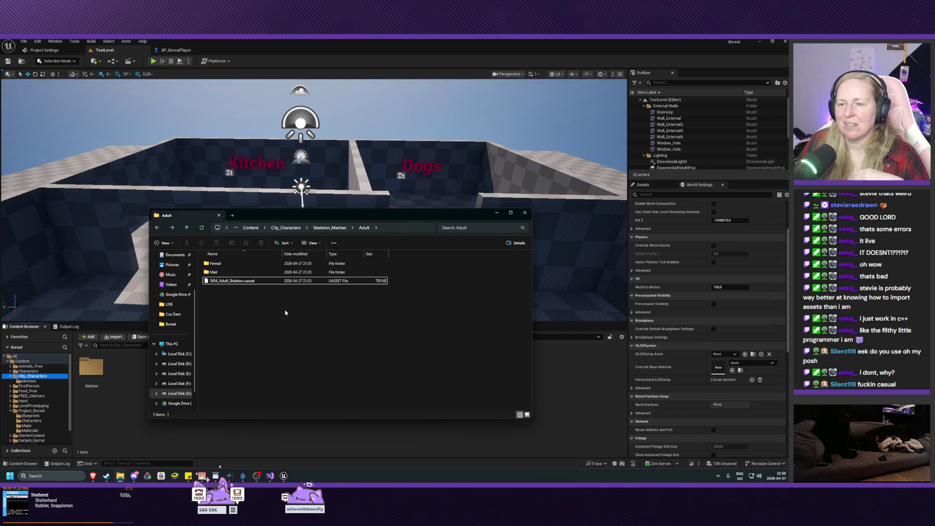
left_click(331, 228)
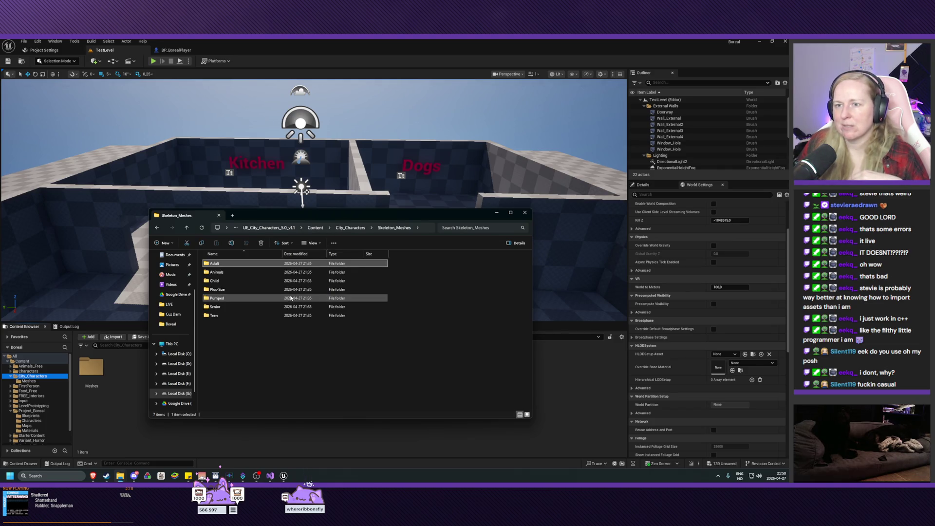
left_click(351, 227)
left_click_drag(356, 215, 510, 204)
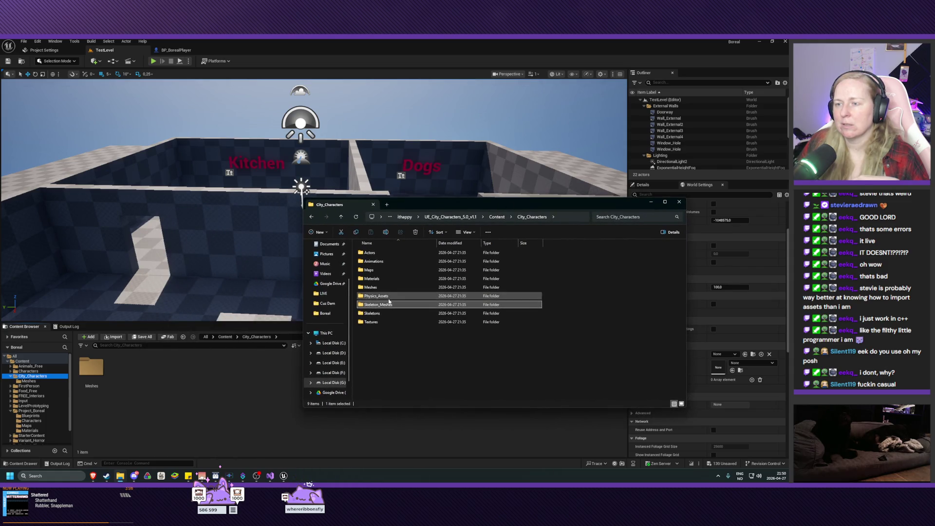
- Create a Skeleton_Meshes folder inside City_Characters in the Content Browser
right_click(145, 392)
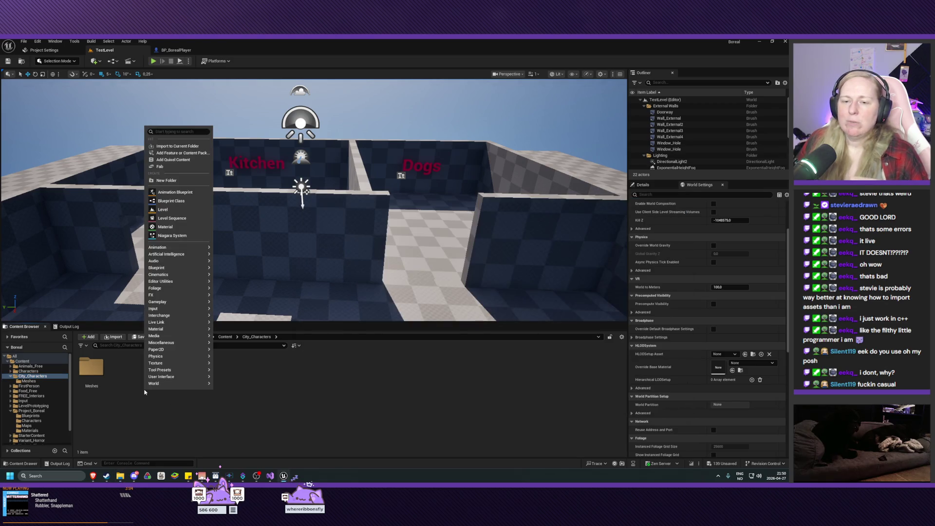
left_click(176, 181)
type("Skeleton_M")
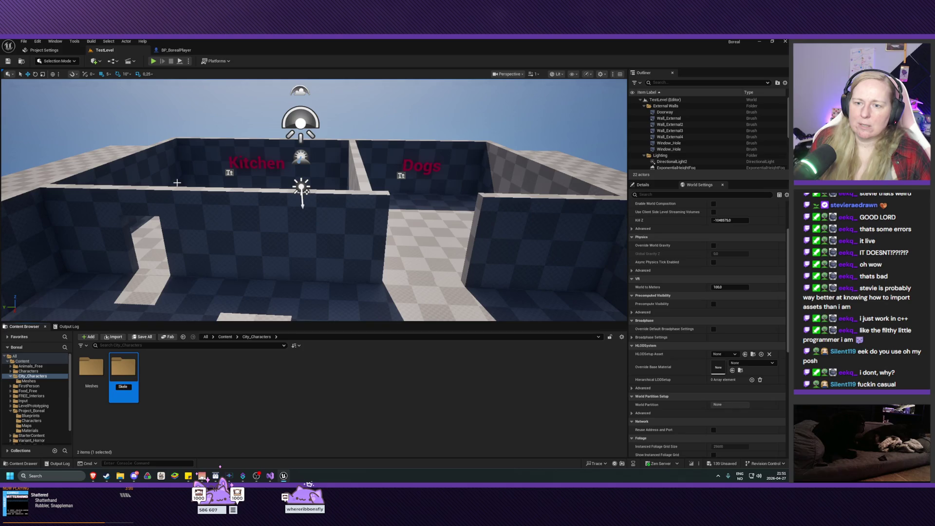
type("eshes")
key("Return")
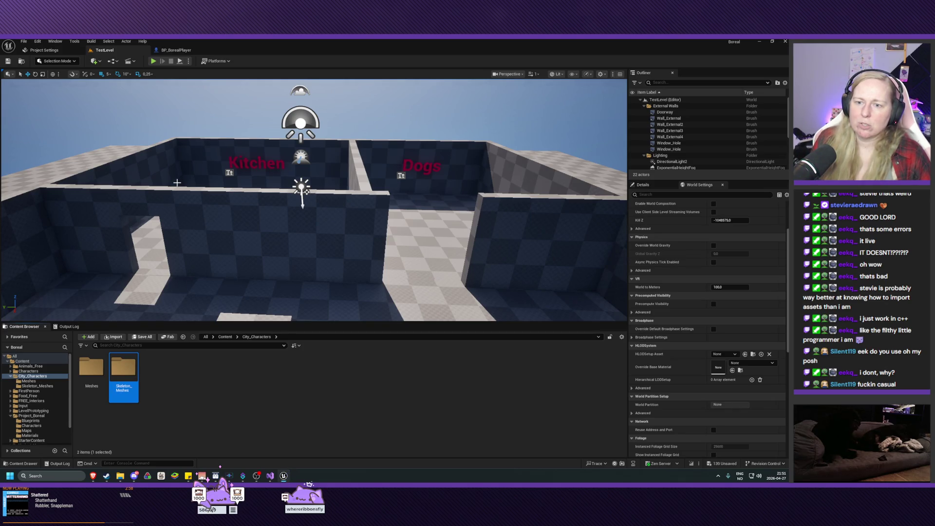
- Create an Adult folder inside Skeleton_Meshes in the Content Browser and open it
left_click(120, 476)
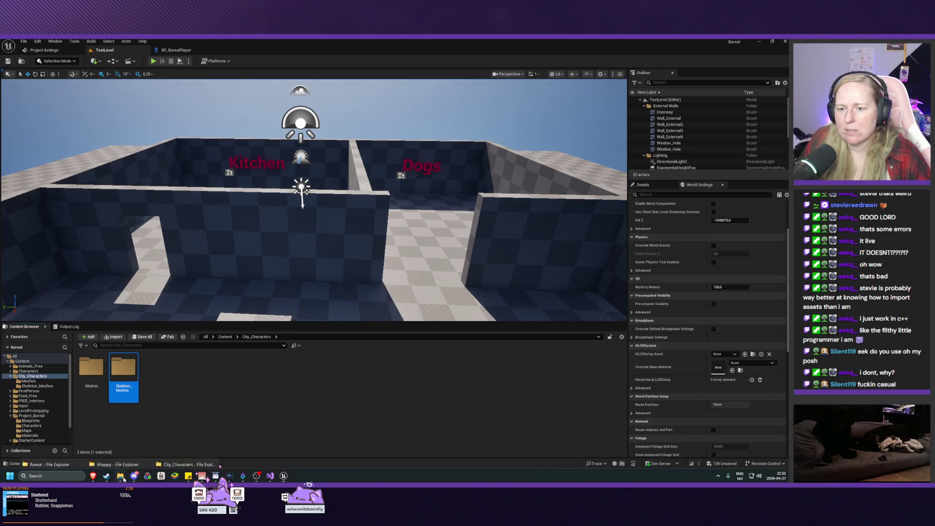
left_click(68, 440)
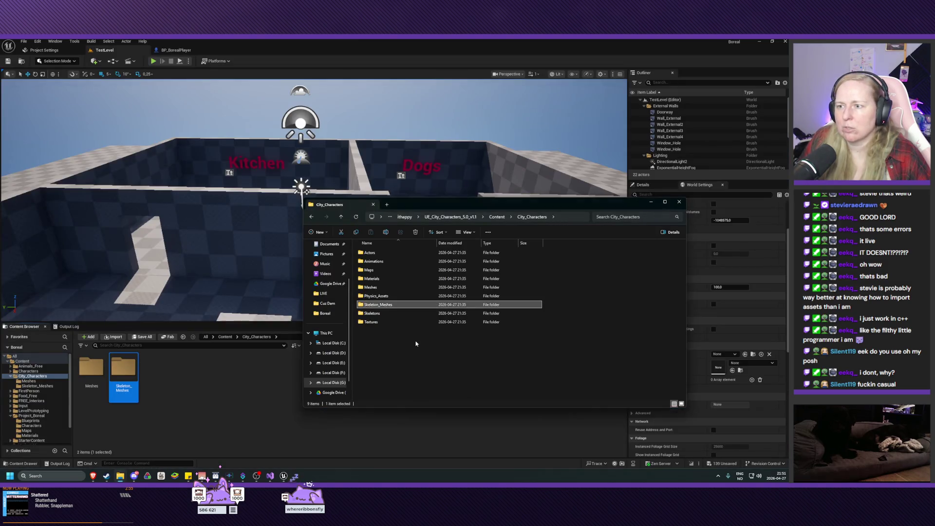
double_click(396, 306)
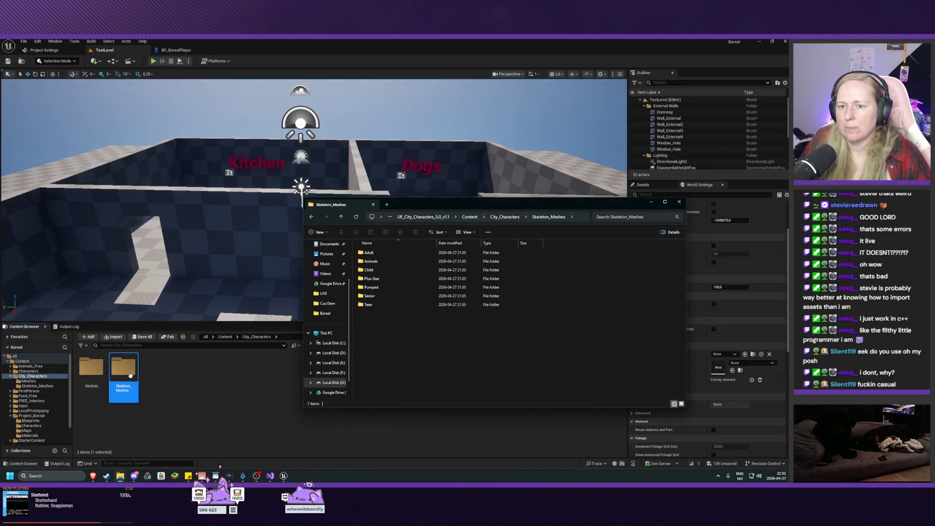
double_click(130, 375)
right_click(131, 384)
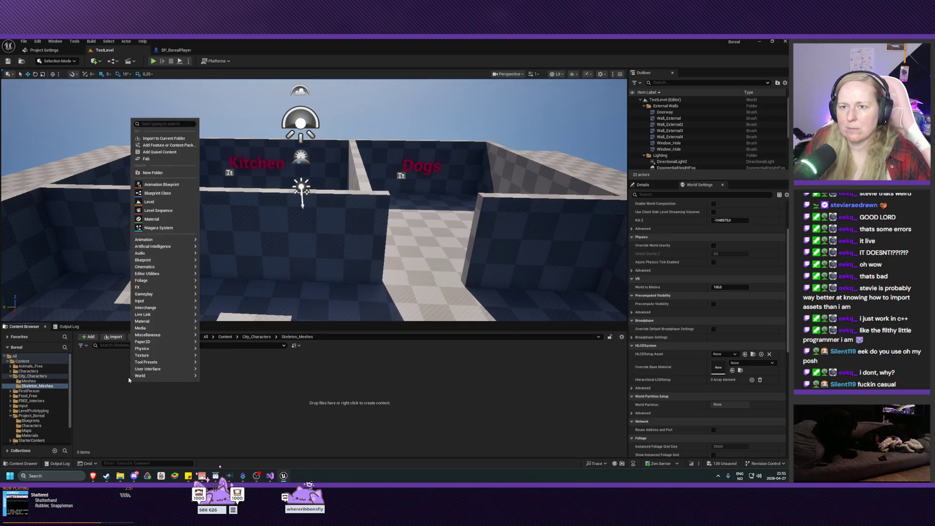
left_click(149, 177)
type("Adult")
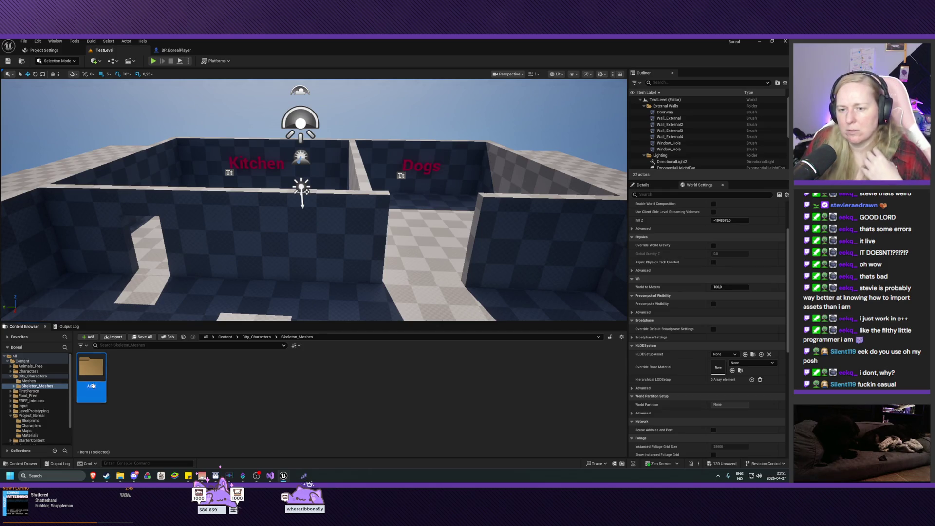
double_click(91, 371)
- Open the pack's Adult folder in File Explorer and select SKM_Adult_Skeleton.uasset
mouse_move(120, 476)
left_click(180, 450)
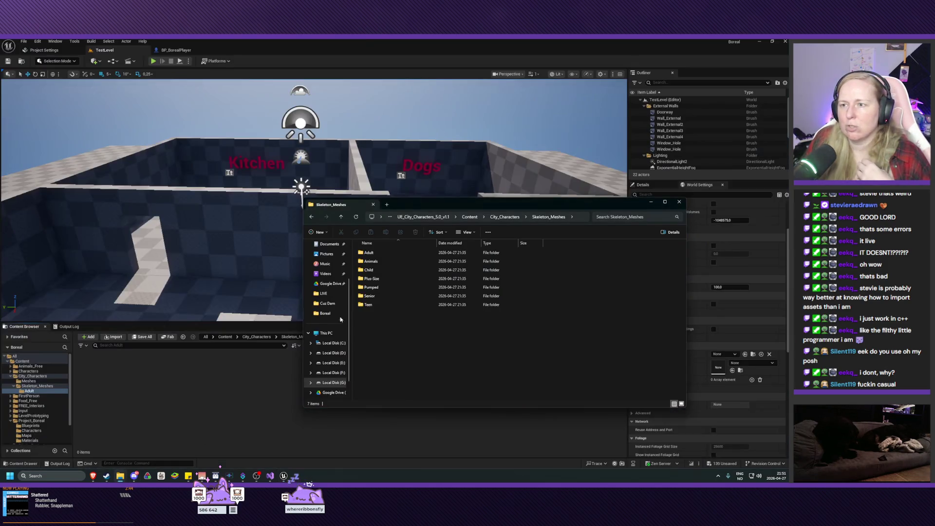
double_click(373, 253)
left_click(376, 270)
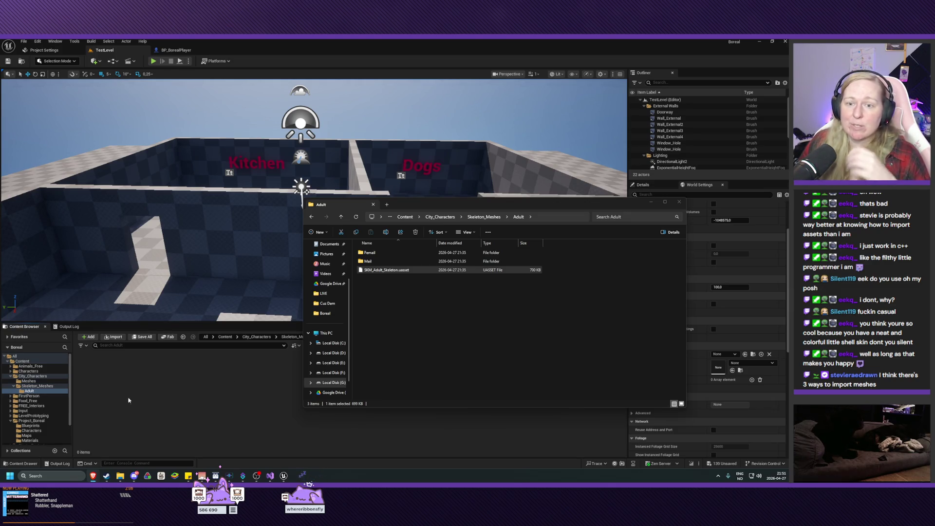
- Go up in File Explorer to the UE_City_Characters_5.0_v1.1 root and select the City_Characters project file
left_click(29, 381)
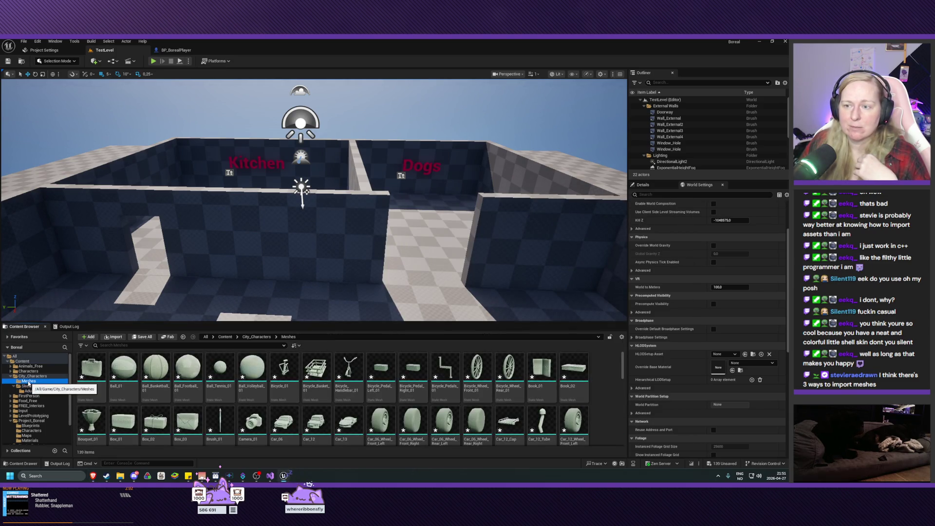
left_click(30, 391)
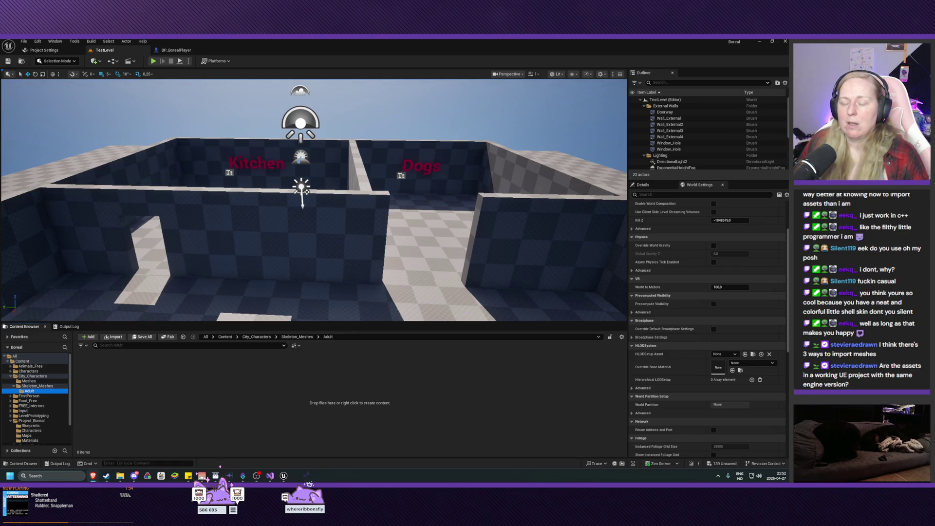
mouse_move(121, 475)
left_click(186, 441)
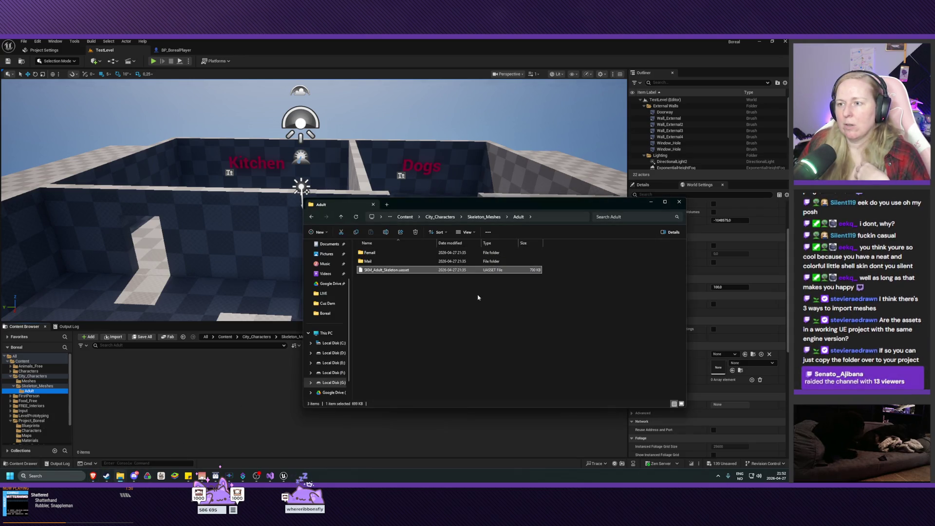
left_click(458, 308)
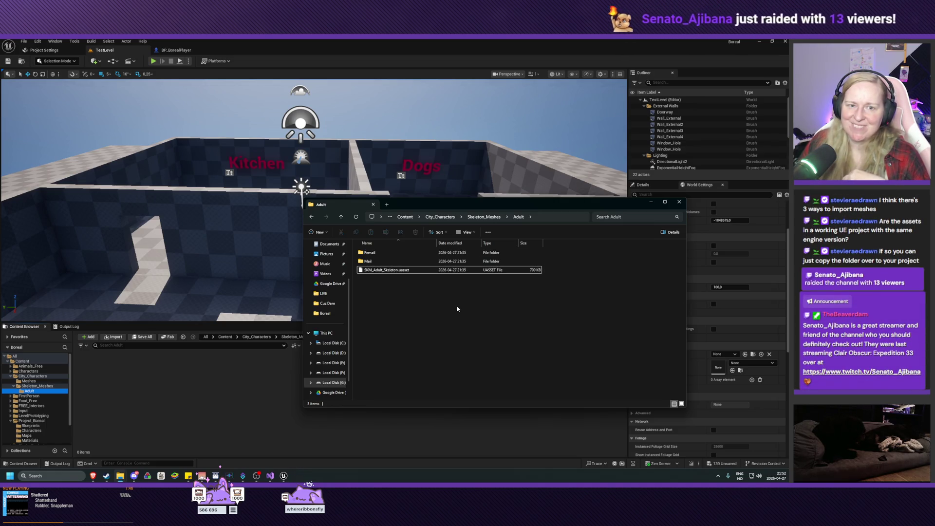
left_click(444, 217)
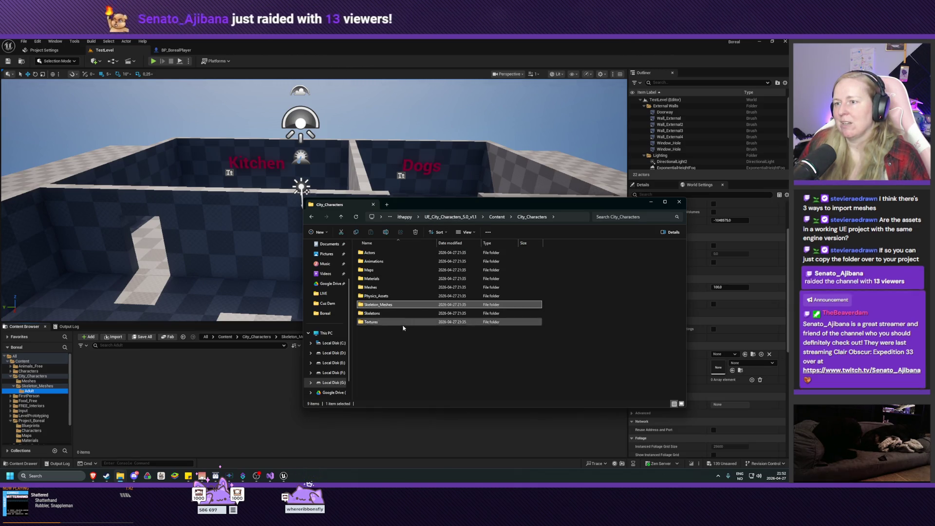
left_click(444, 217)
left_click(384, 271)
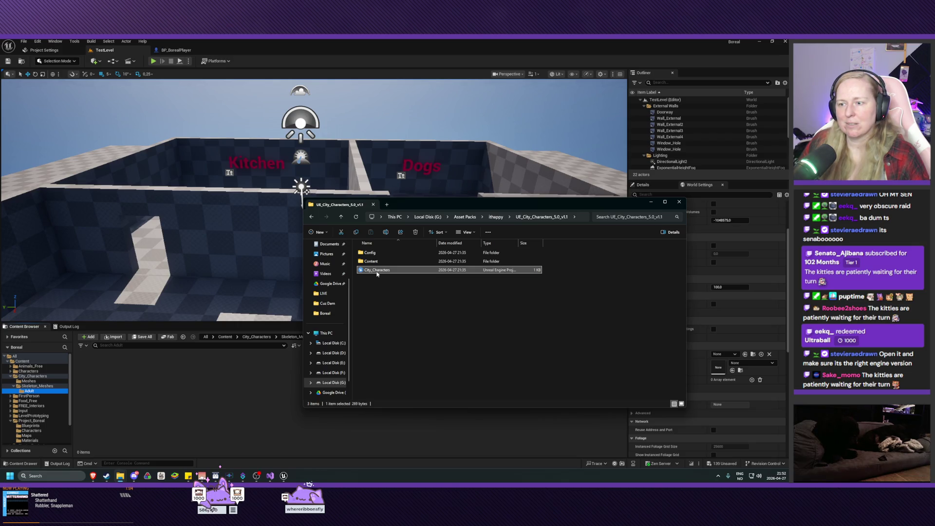
- Switch City_Characters.uproject to Unreal Engine 5.6 and launch it in the editor
right_click(377, 273)
left_click(404, 381)
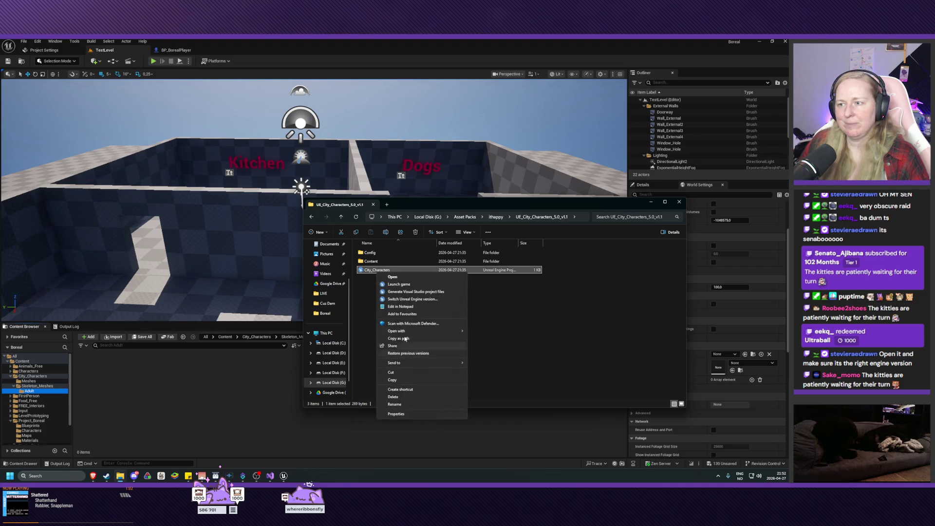
left_click(423, 305)
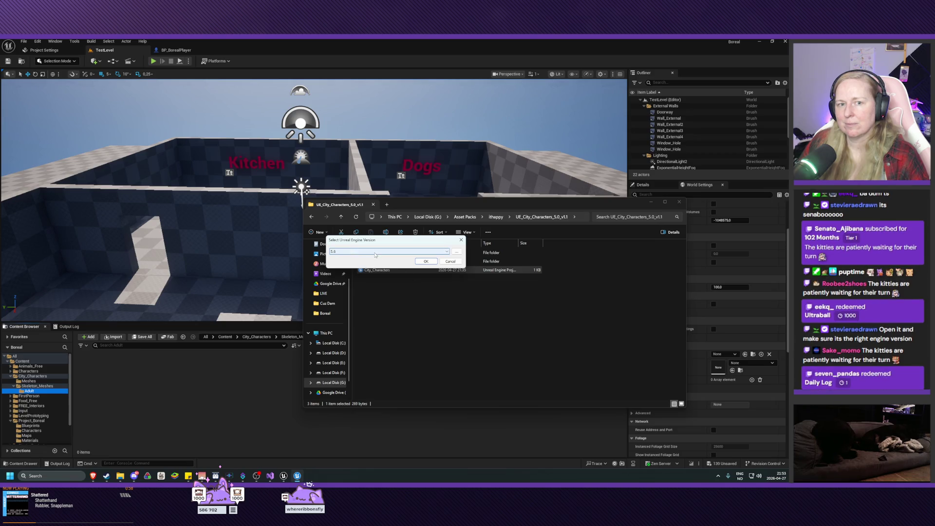
left_click(450, 262)
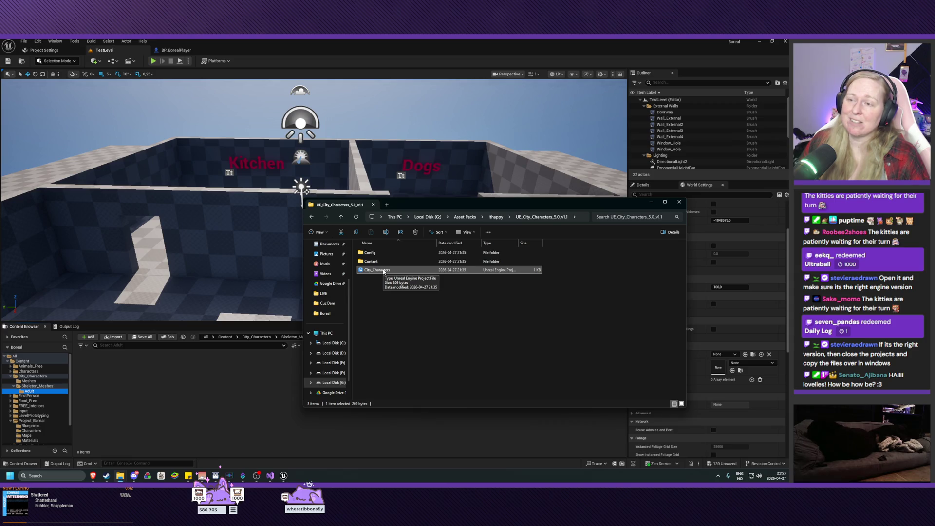
double_click(384, 271)
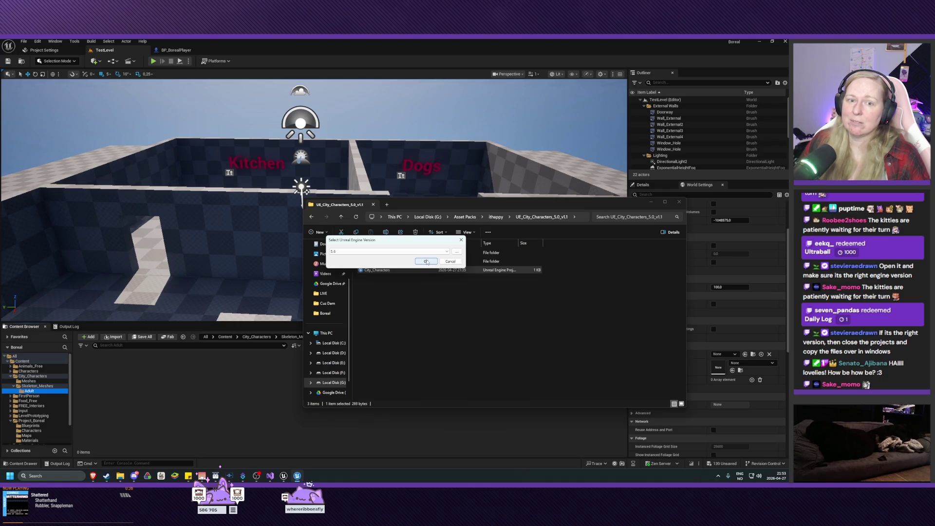
left_click(426, 262)
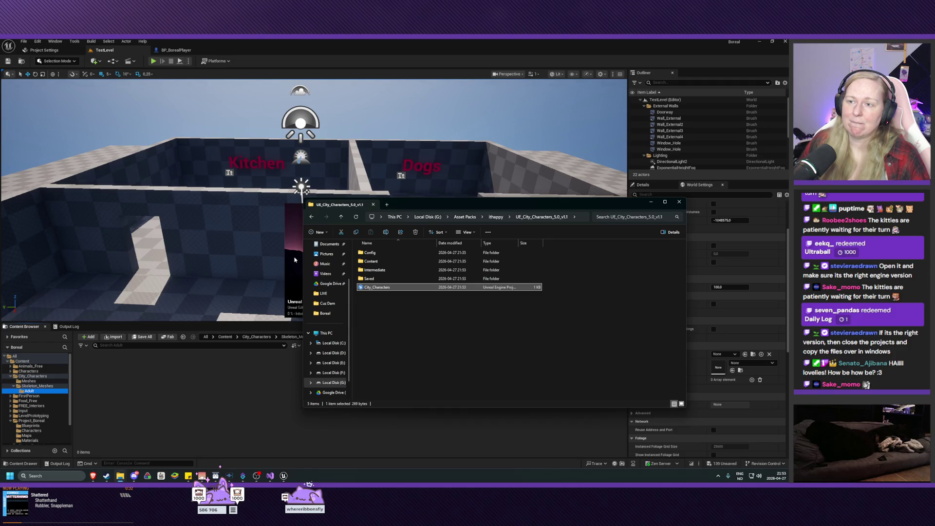
left_click(294, 260)
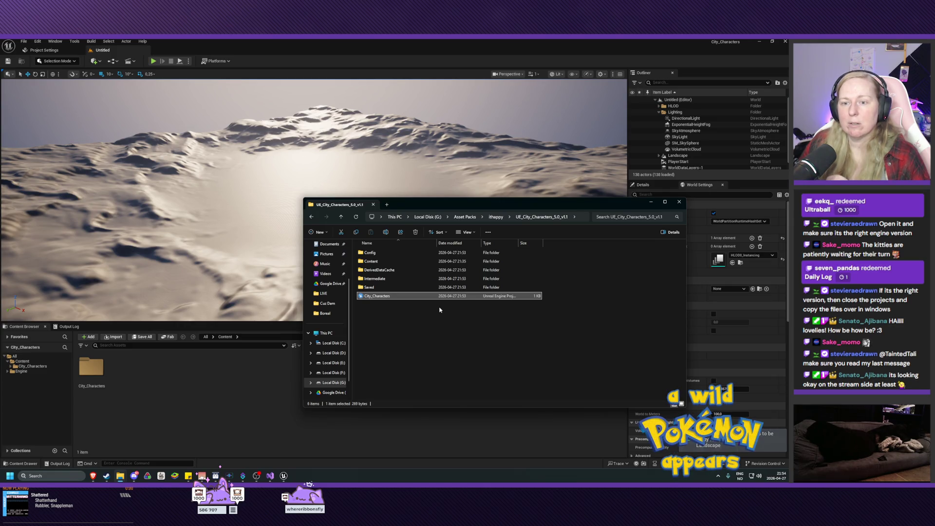
- Browse City_Characters > Skeleton_Meshes > Adult to confirm the SKM_Adult_Skeleton assets load
left_click(187, 387)
left_click(32, 367)
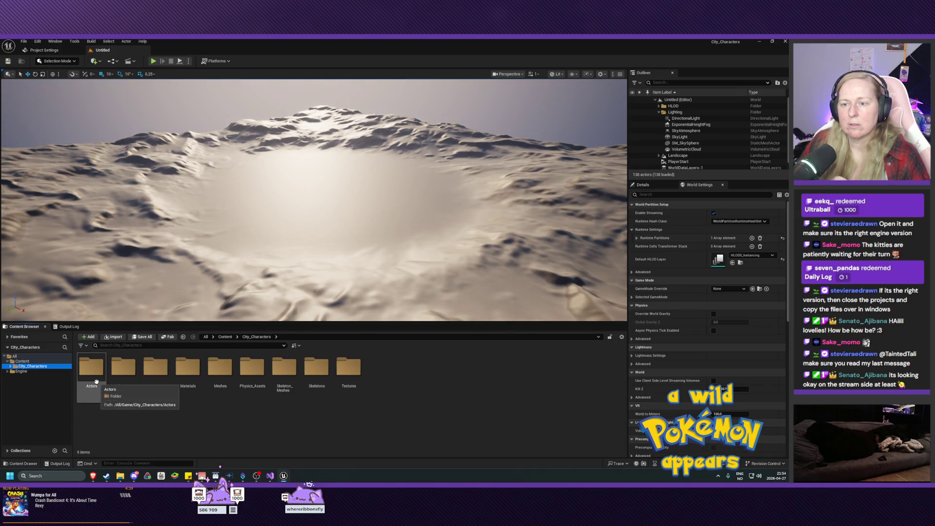
double_click(284, 368)
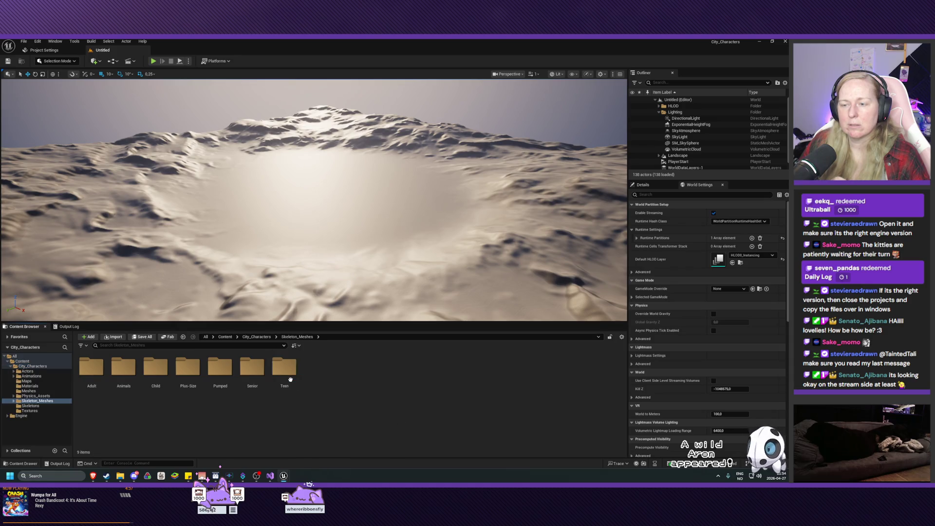
double_click(98, 377)
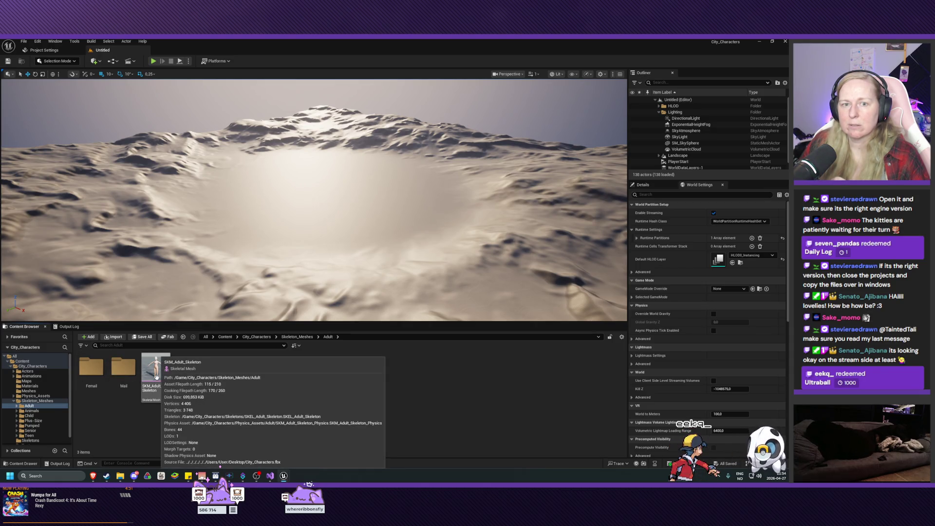
left_click(13, 401)
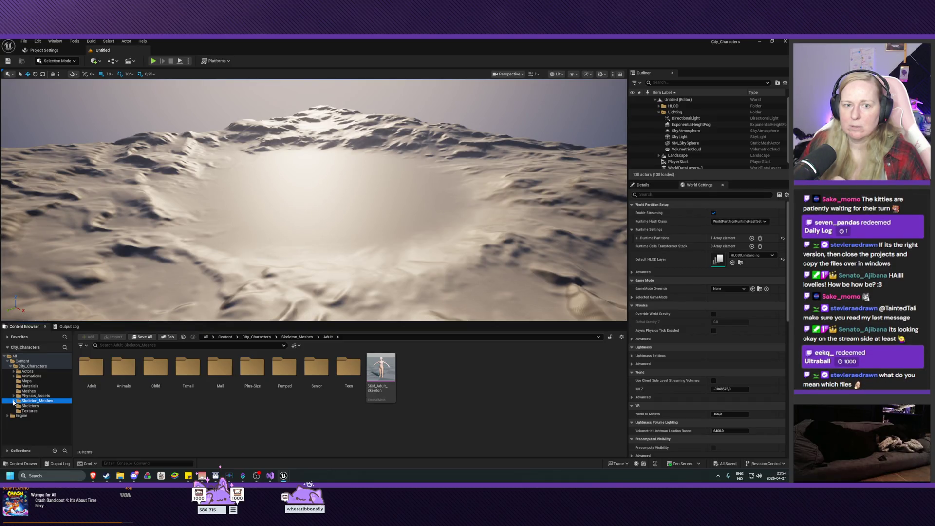
left_click(11, 367)
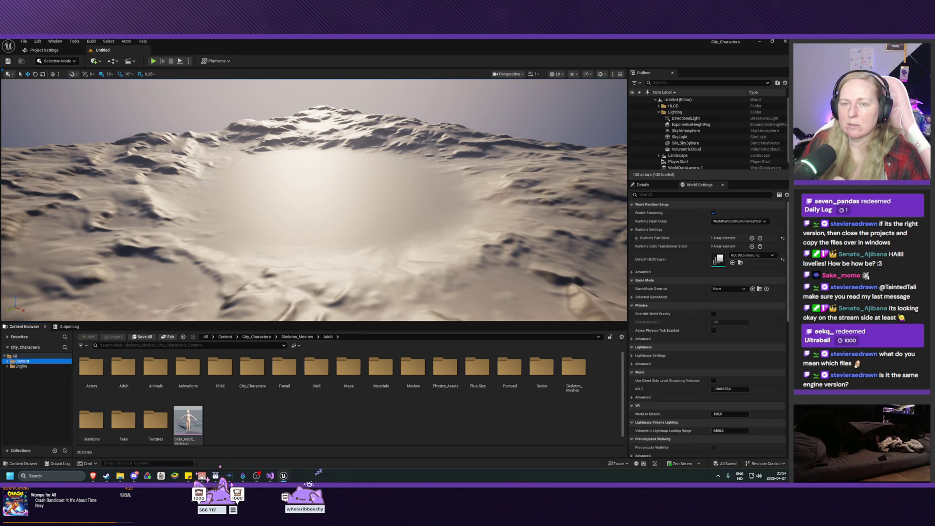
- Glance at Project Settings, then leave the City_Characters editor for the Boreal project
left_click(43, 51)
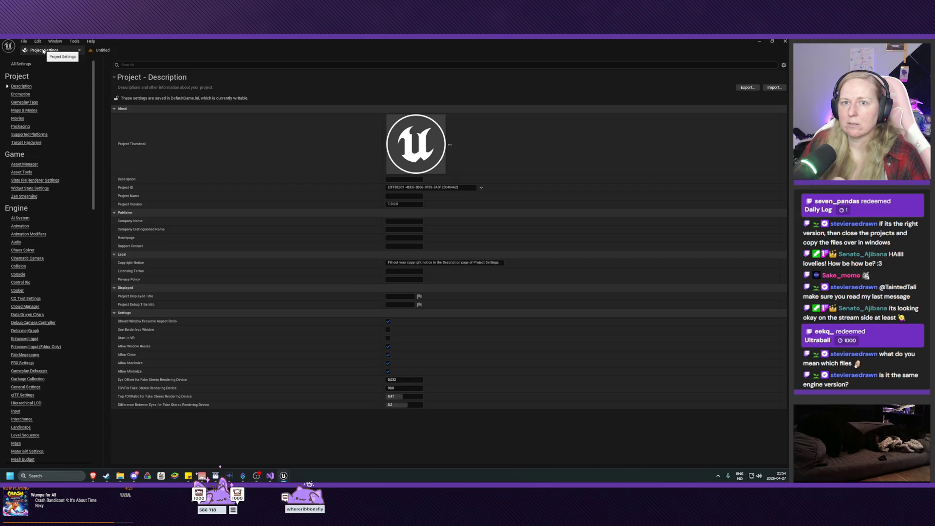
left_click(103, 50)
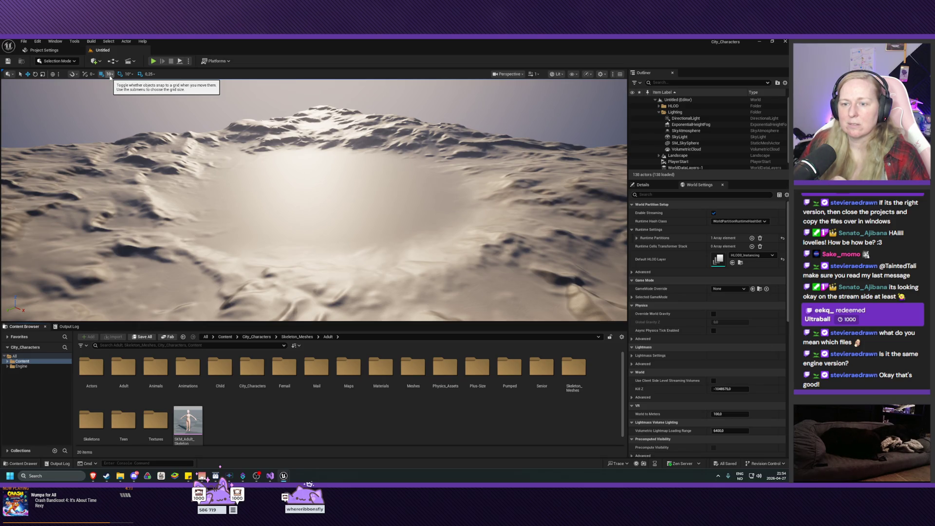
mouse_move(196, 433)
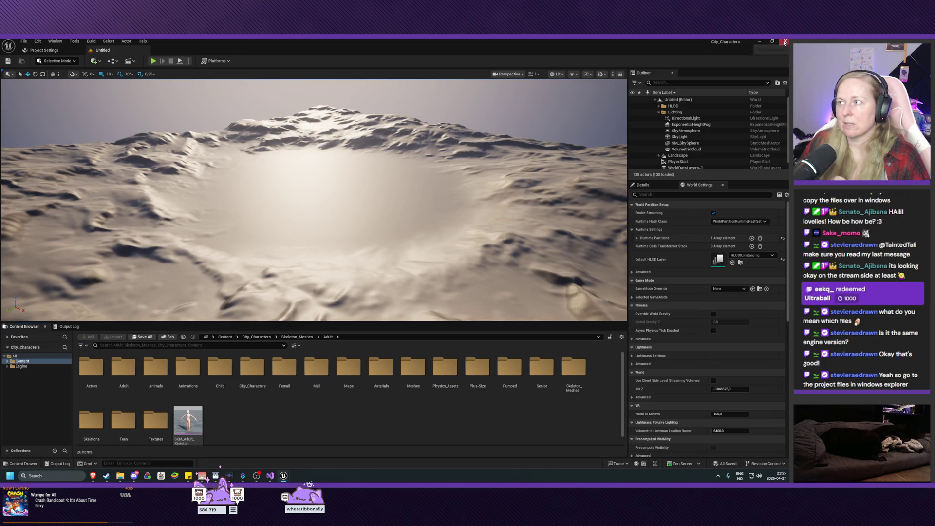
key("alt+Tab")
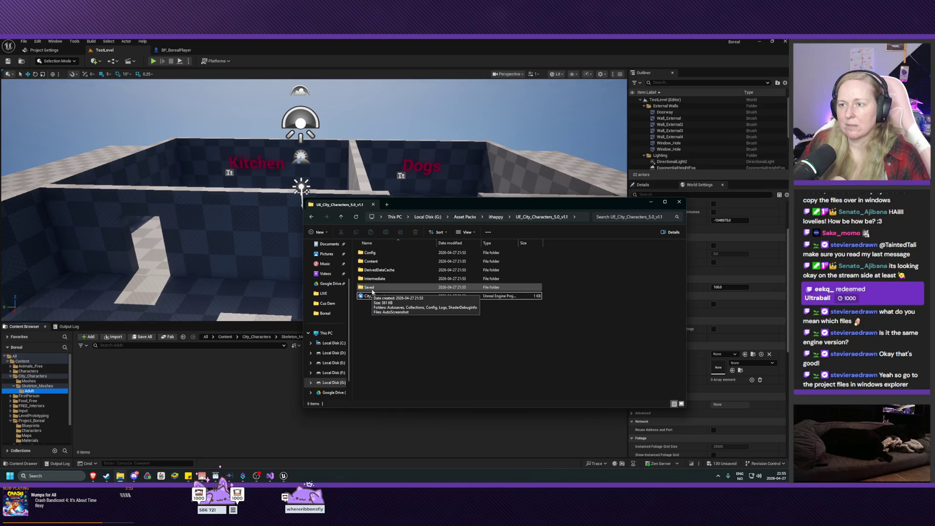
- Browse into the downloaded pack's Content > City_Characters folder, then return to its top level
double_click(375, 261)
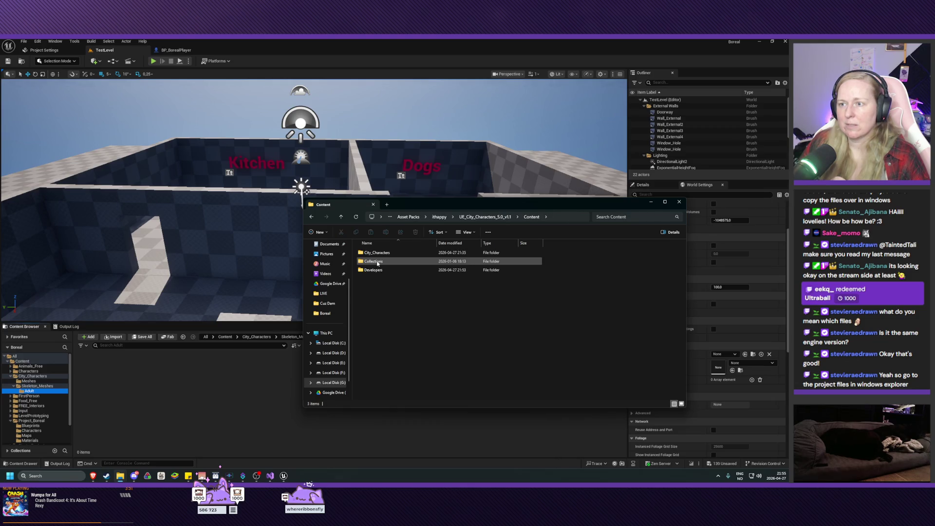
double_click(379, 253)
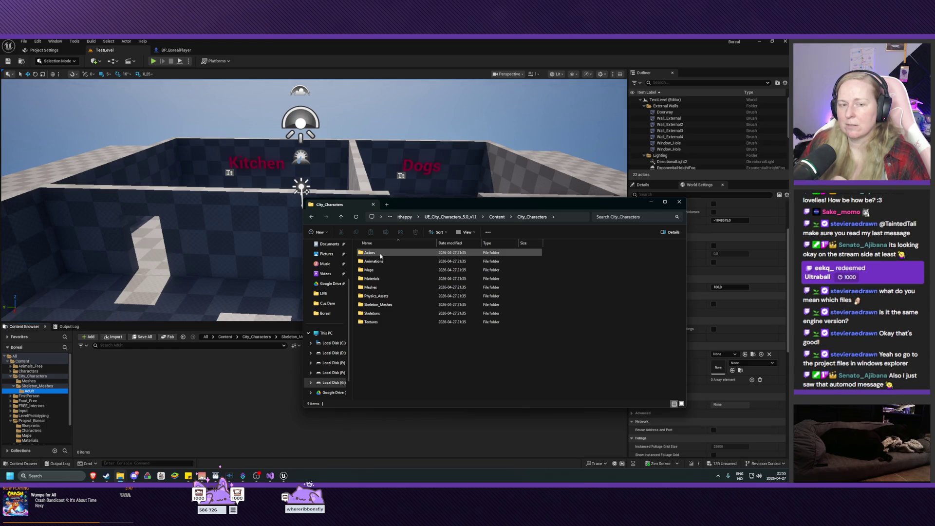
key("alt+Left")
key("alt+Up")
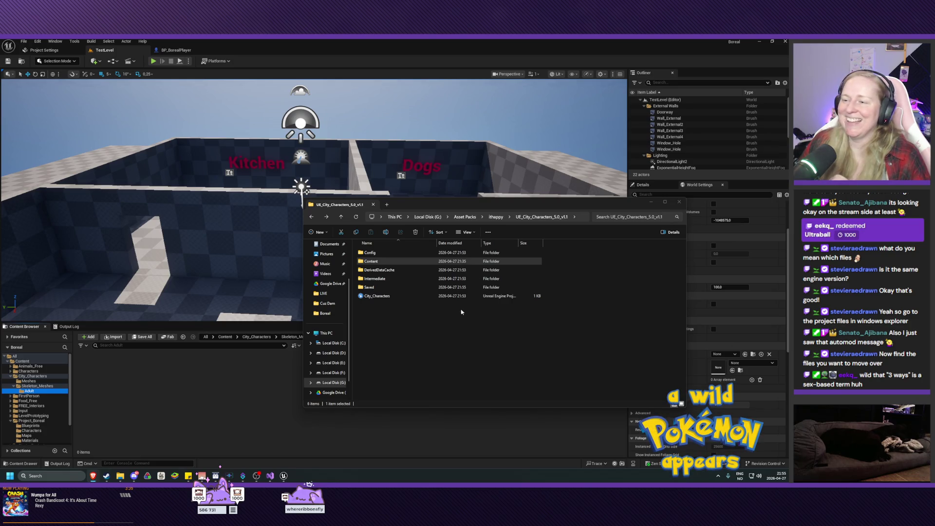
- Reopen Content > City_Characters and show Boreal's City_Characters folder, holding only Meshes and Skeleton_Meshes
left_click(454, 324)
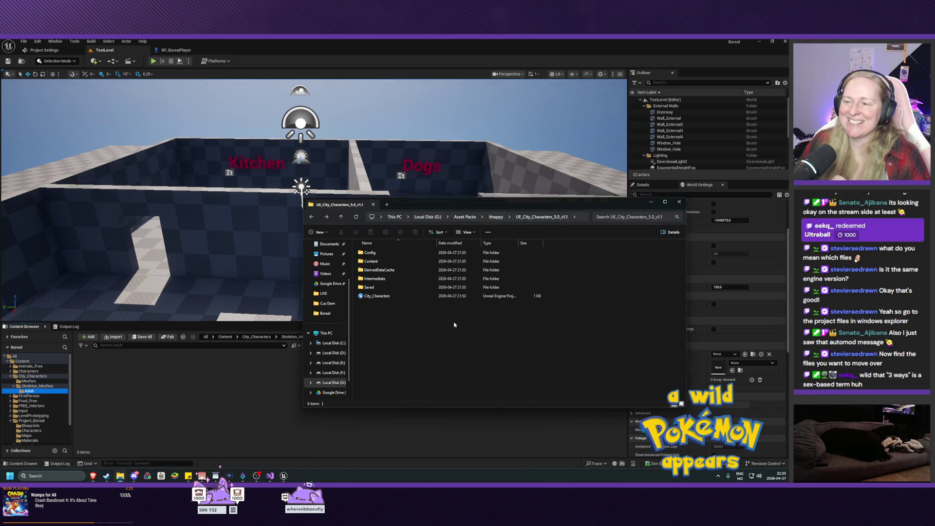
double_click(383, 263)
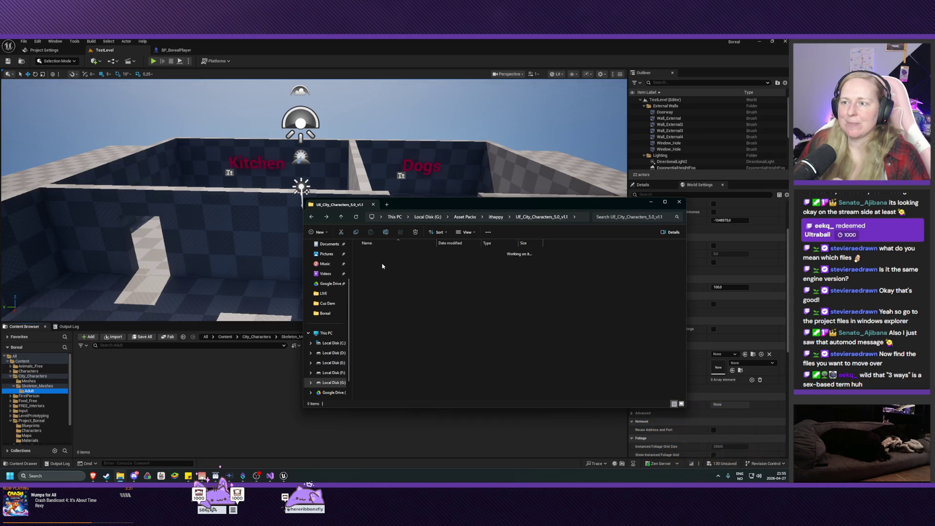
double_click(379, 253)
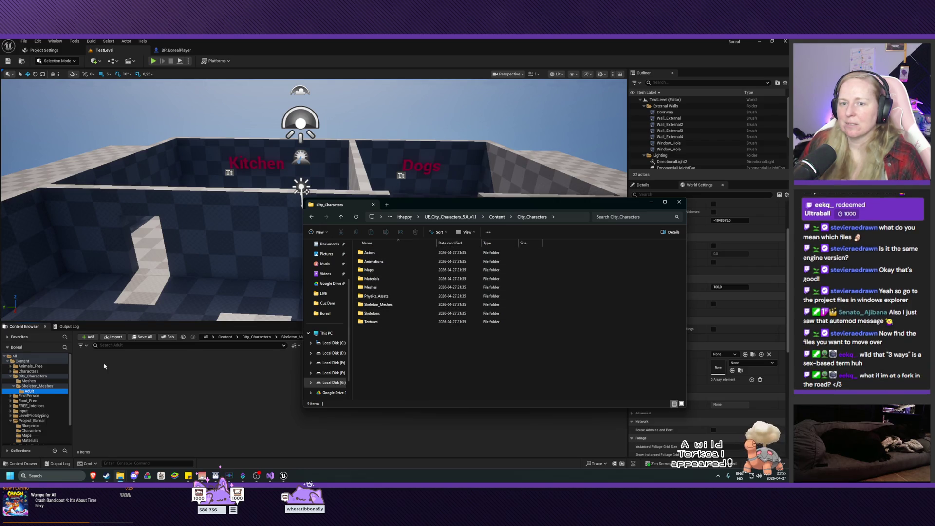
left_click(31, 377)
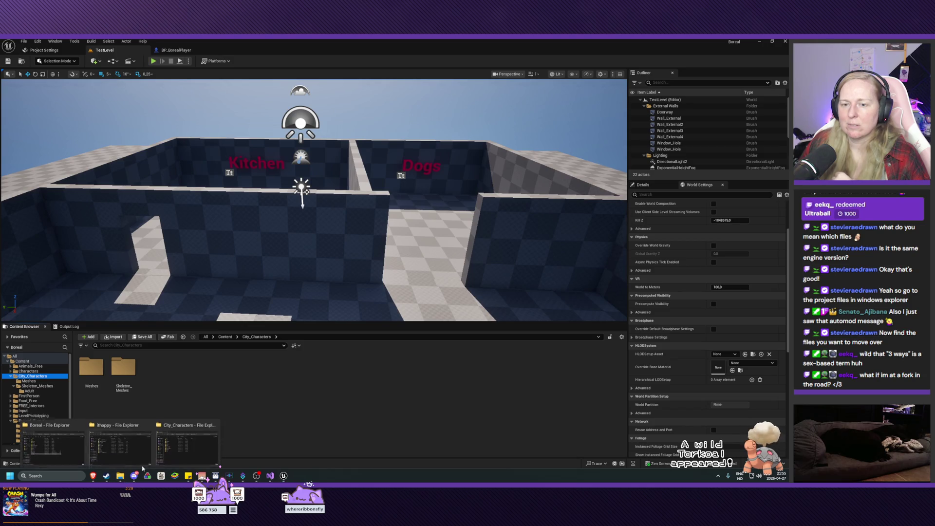
left_click(178, 409)
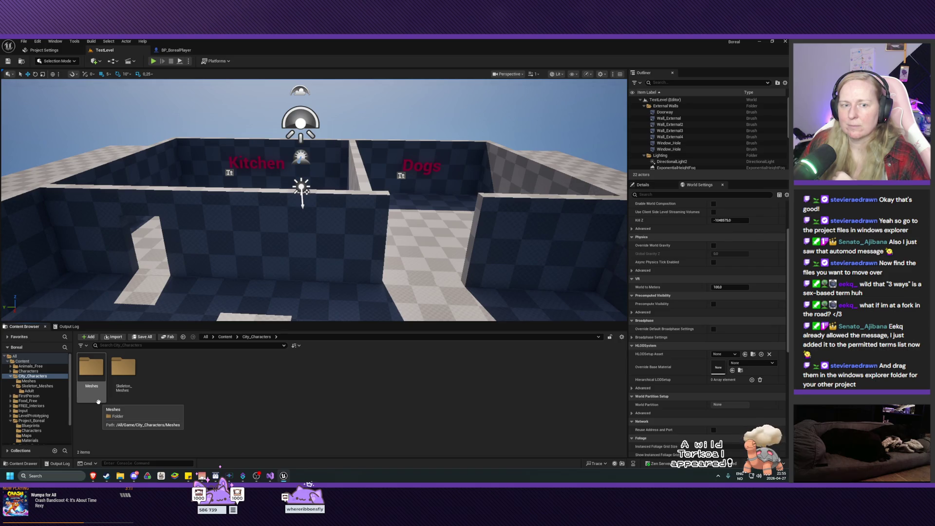
mouse_move(121, 480)
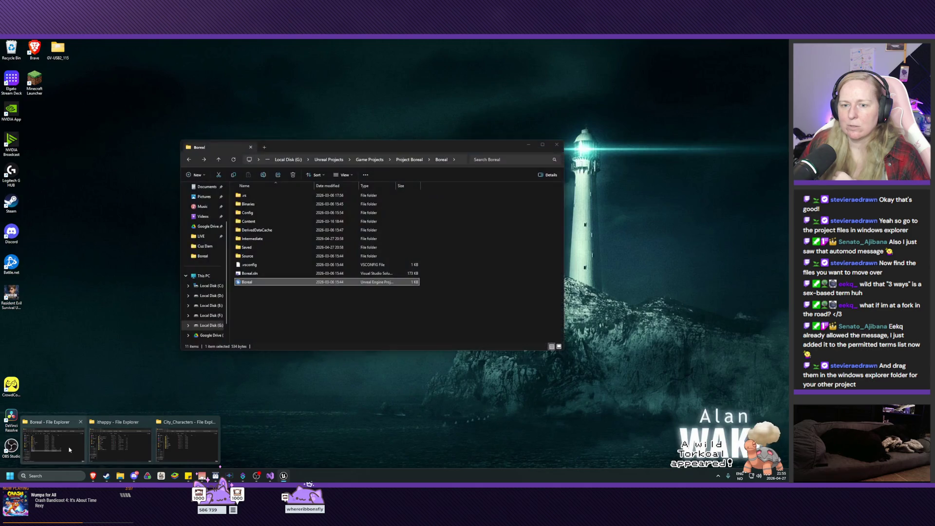
- Open Boreal's Content > City_Characters folder, containing only Skeleton_Meshes, then return to the Unreal editor
left_click(54, 441)
double_click(307, 221)
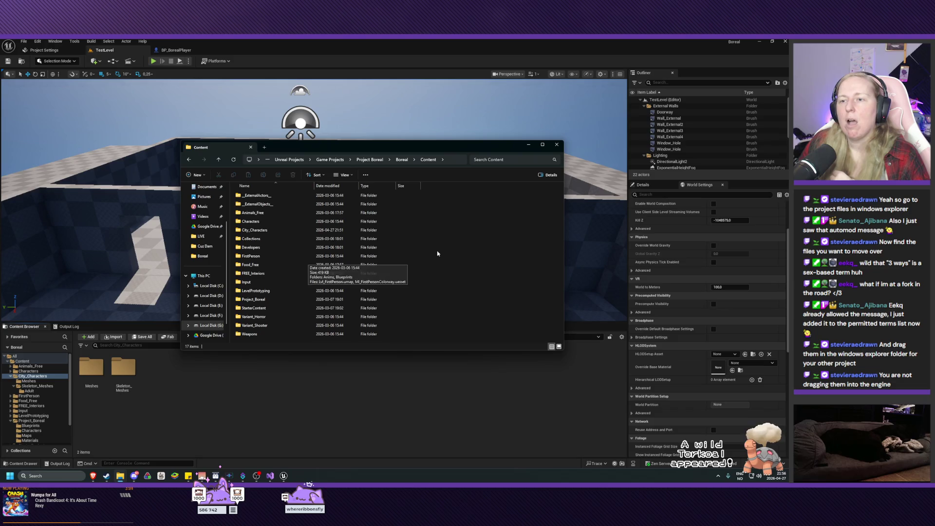
double_click(278, 231)
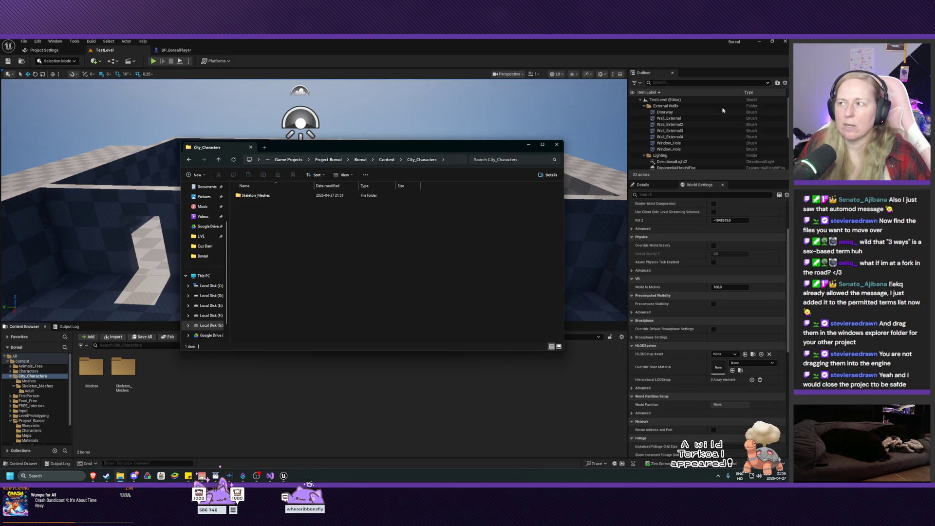
left_click(786, 42)
- Close the Boreal editor, choosing Don't Save for the pending City_Characters mesh assets
left_click(786, 42)
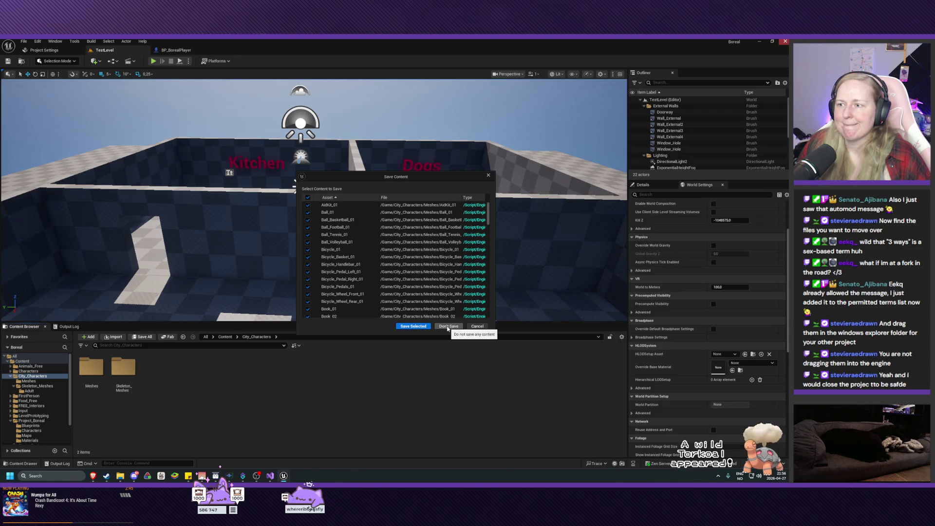
scroll(406, 254, "down", 5)
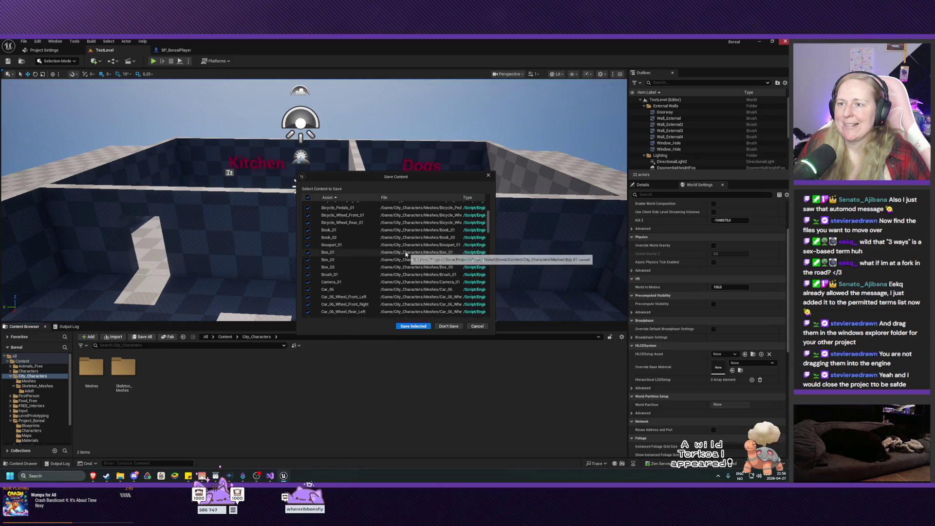
scroll(406, 254, "down", 10)
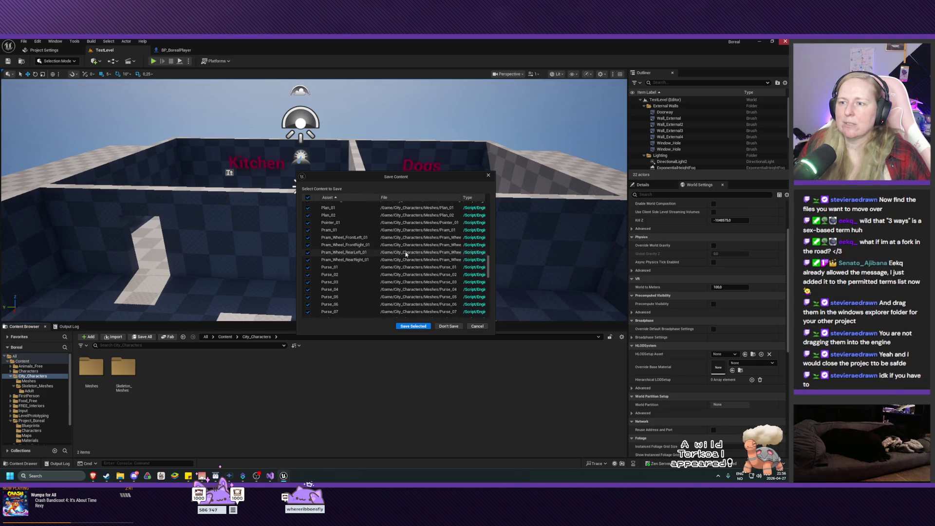
scroll(406, 254, "down", 8)
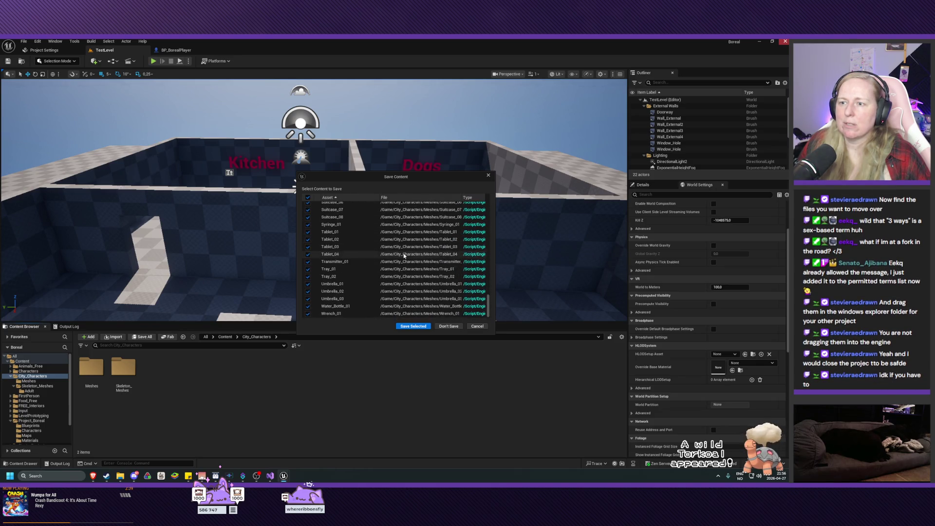
left_click(455, 331)
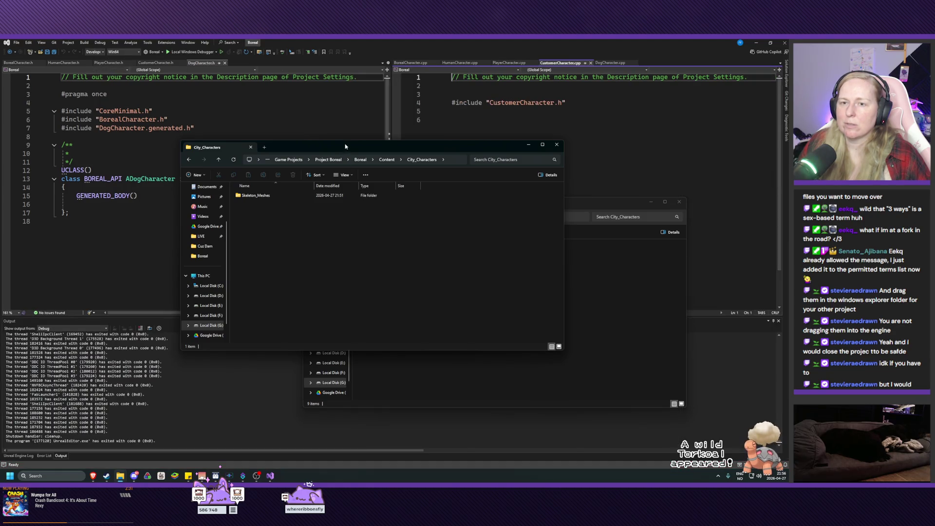
- Check Skeleton_Meshes, then open Boreal's now-empty City_Characters folder
left_click_drag(314, 146, 260, 188)
double_click(201, 236)
key("alt+Up")
key("alt+Up")
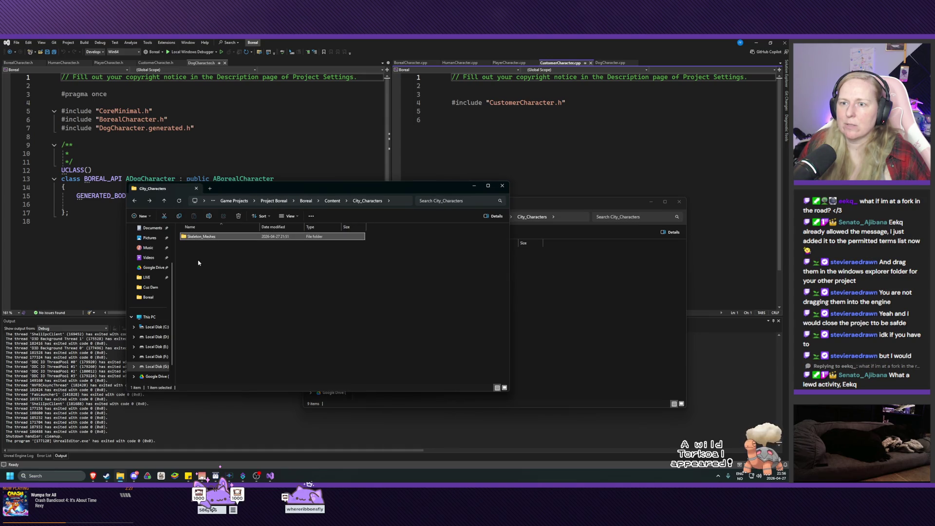
double_click(213, 273)
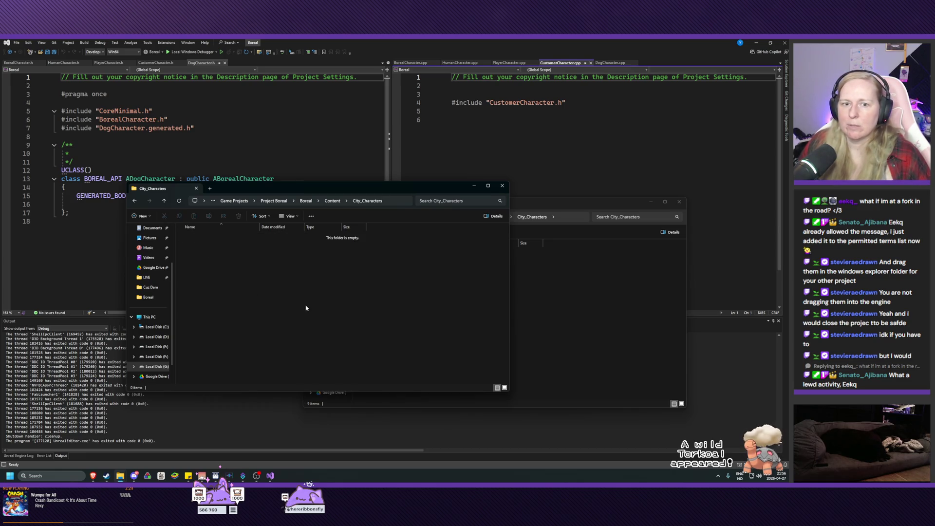
- Copy the nine asset folders from the downloaded City_Characters pack into Boreal's City_Characters, then close Explorer
left_click(550, 303)
left_click_drag(390, 349, 382, 252)
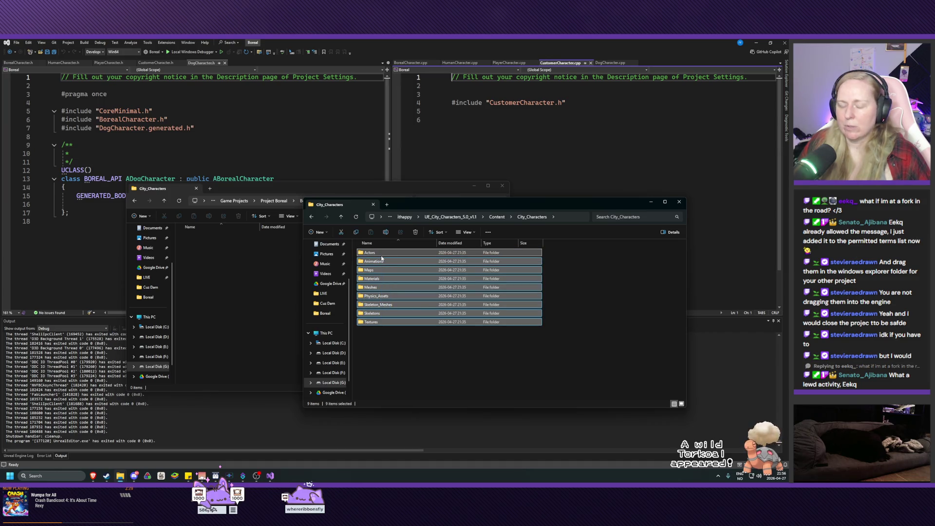
left_click(224, 276)
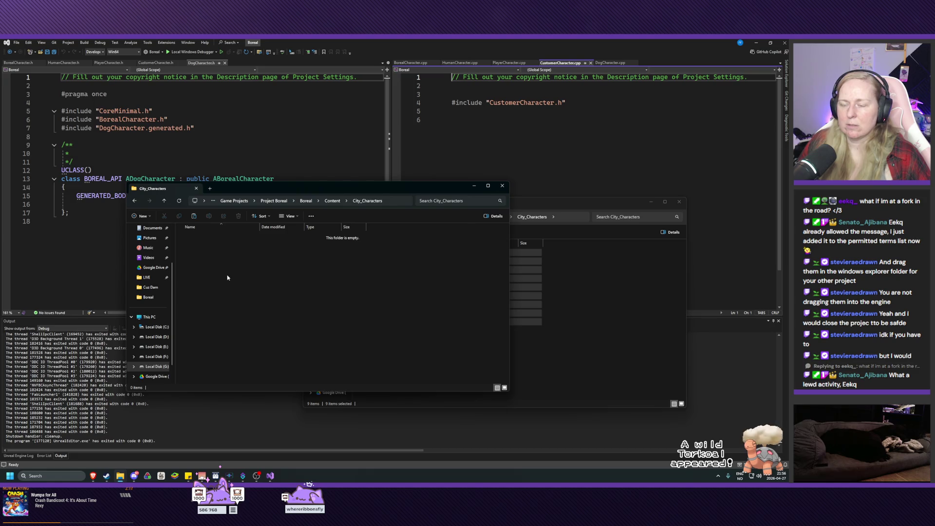
key("ctrl+v")
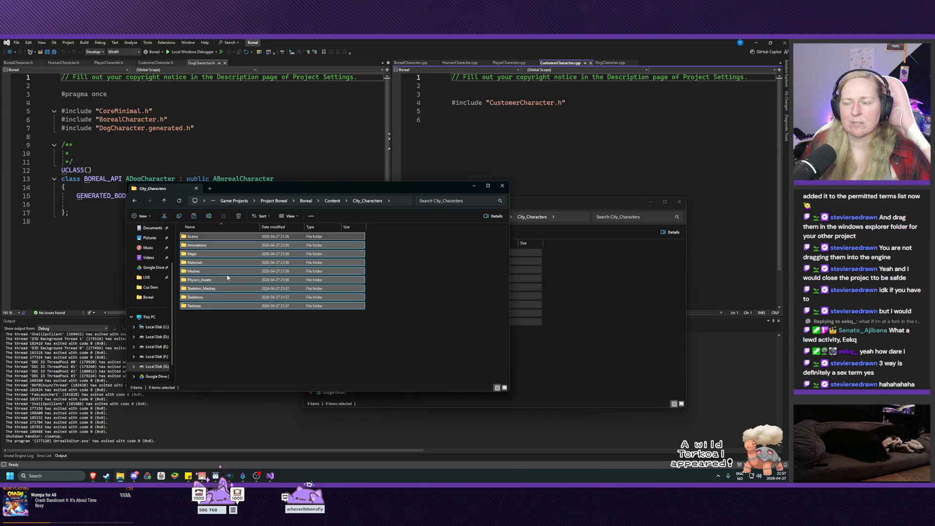
left_click(254, 349)
left_click(564, 349)
left_click(270, 333)
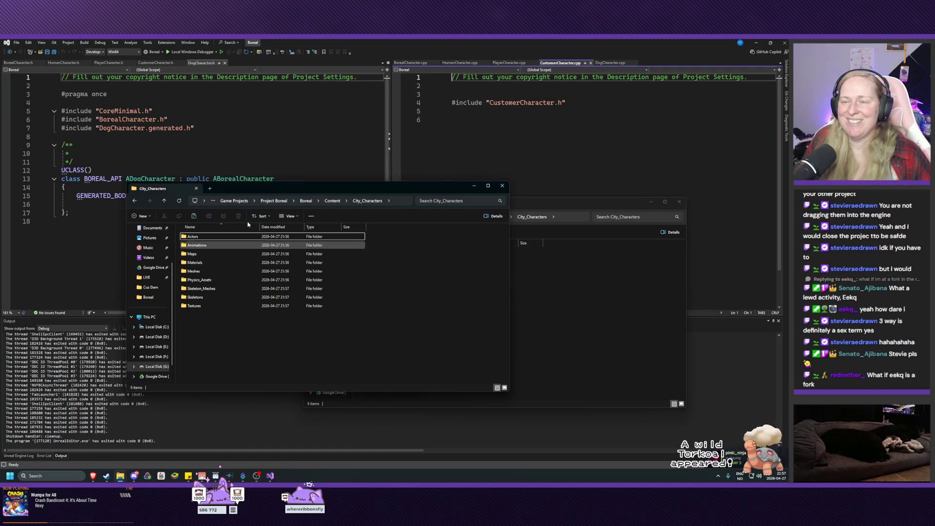
left_click(310, 45)
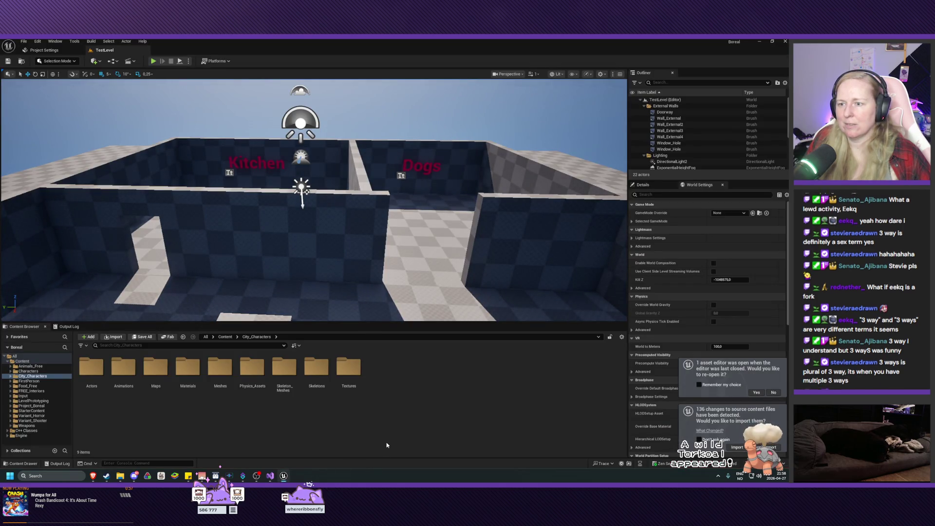
- Accept the prompt to reopen BP_BorealPlayer's asset editor in the relaunched Boreal project
left_click(757, 393)
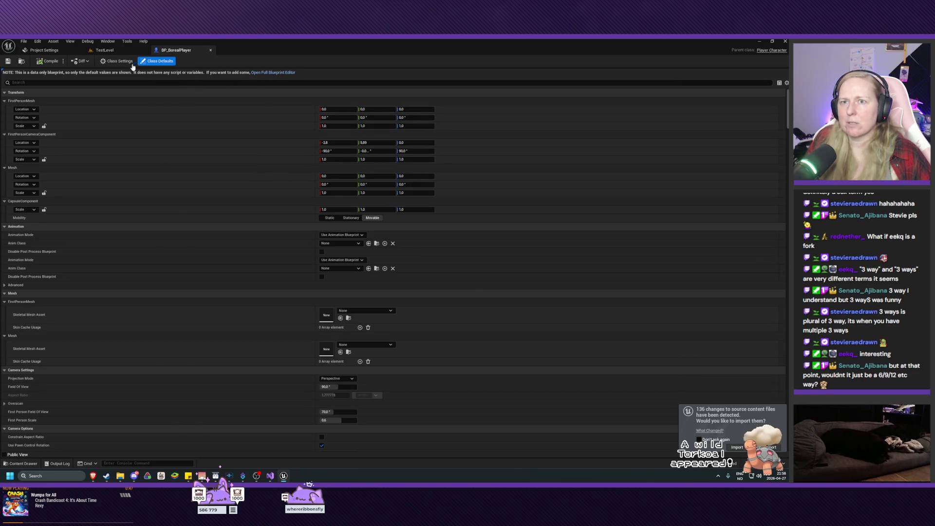
- Switch back to the TestLevel editor
left_click(107, 50)
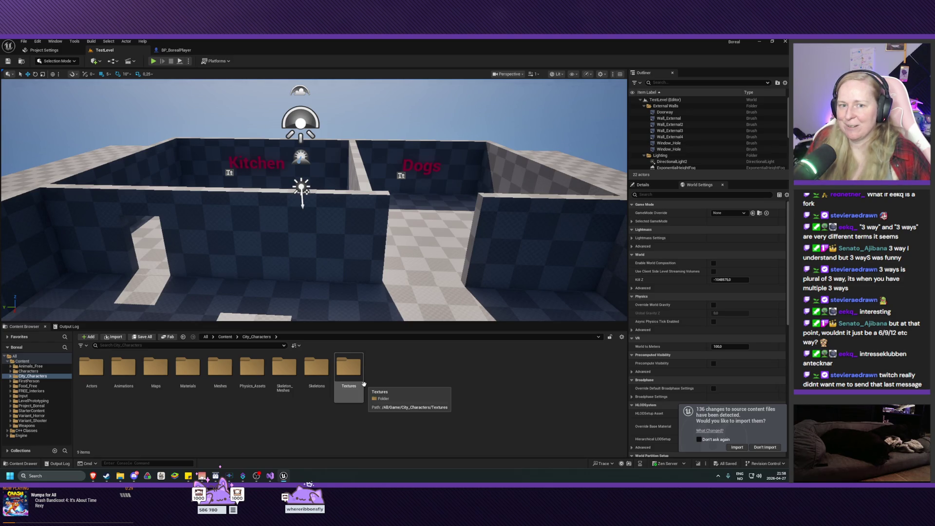
- Import the 136 changed source files, inspect Skeleton_Meshes, then switch to BP_BorealPlayer
left_click(738, 448)
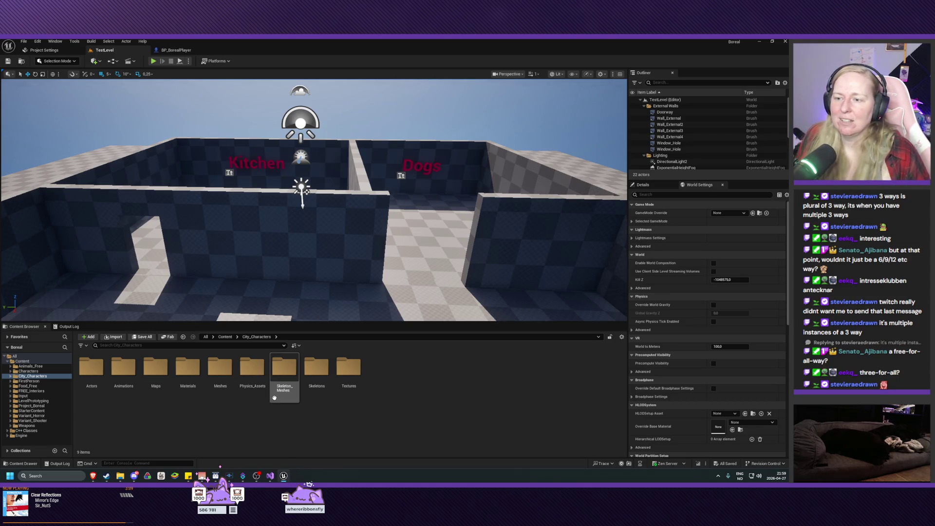
double_click(288, 374)
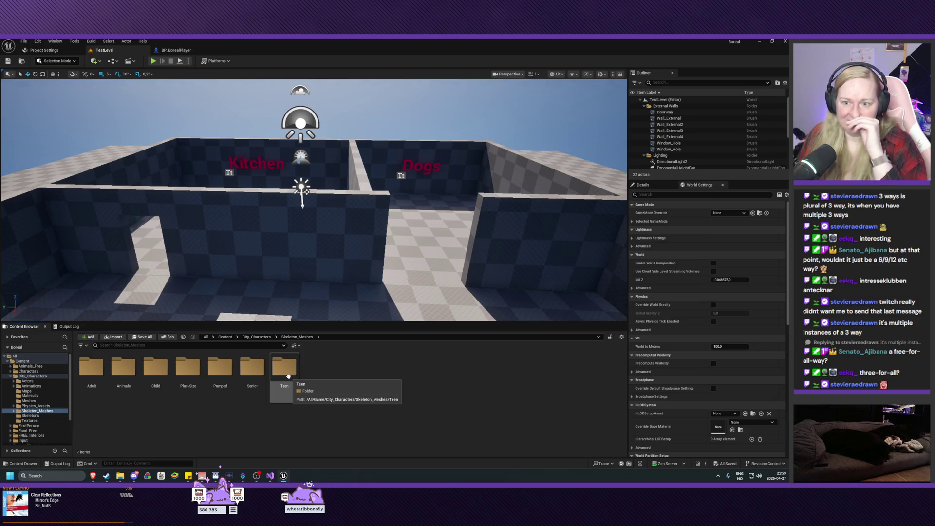
key("alt+Left")
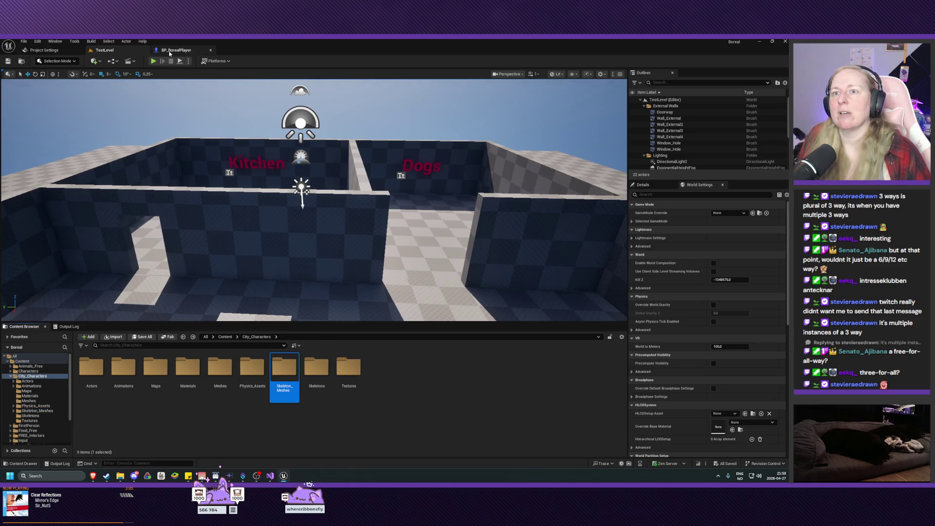
left_click(177, 50)
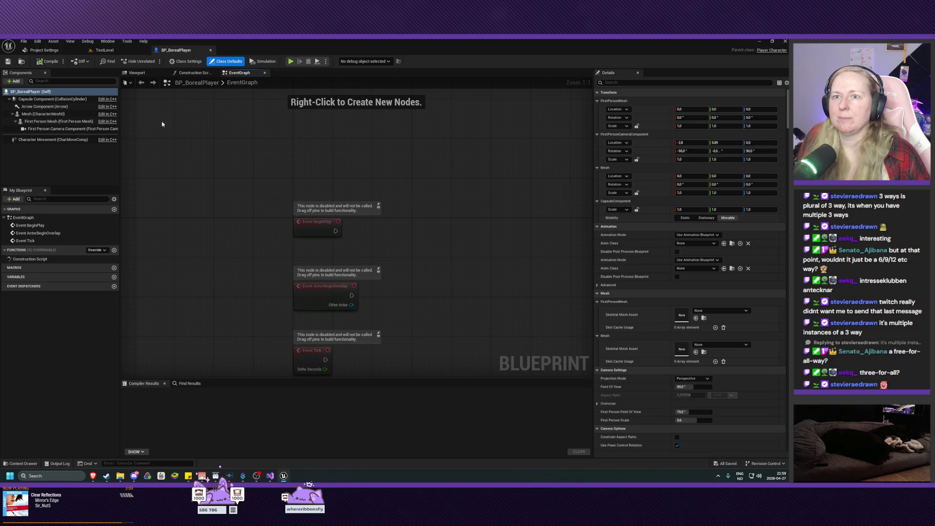
- Show BP_BorealPlayer's Viewport preview and orbit around its capsule and arrow
left_click(137, 73)
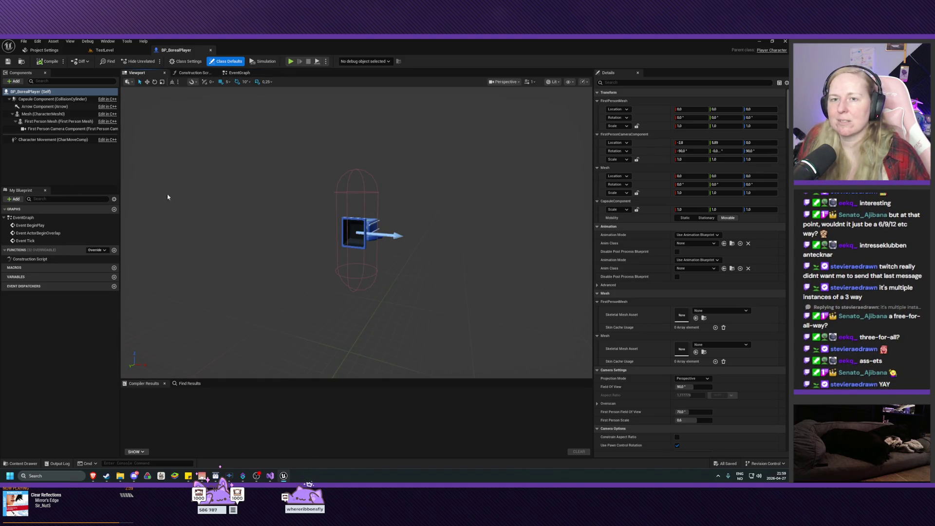
mouse_move(371, 236)
left_mouse_down()
mouse_move(255, 244)
mouse_move(251, 230)
mouse_move(280, 241)
mouse_move(268, 240)
left_mouse_up()
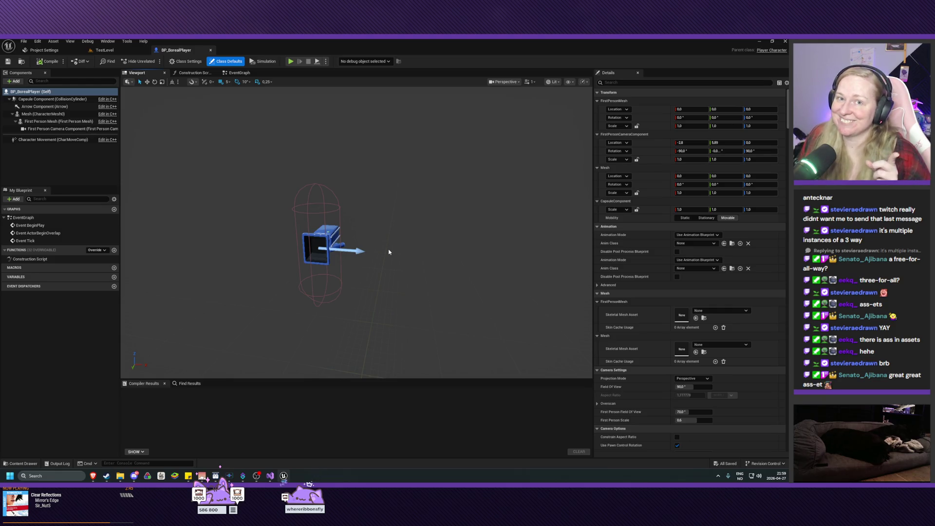
mouse_move(371, 261)
left_mouse_down()
mouse_move(350, 261)
mouse_move(363, 262)
mouse_move(363, 246)
mouse_move(363, 261)
left_mouse_up()
left_click_drag(379, 332, 375, 327)
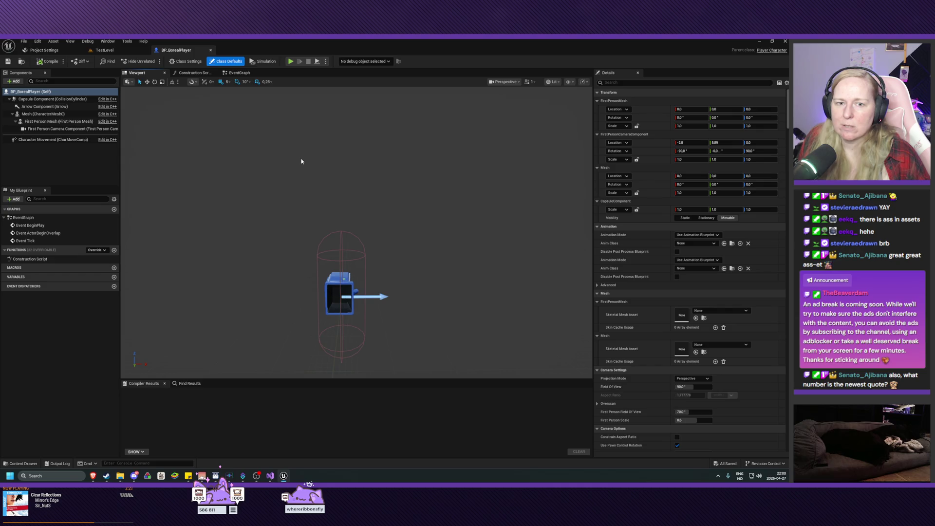
mouse_move(243, 480)
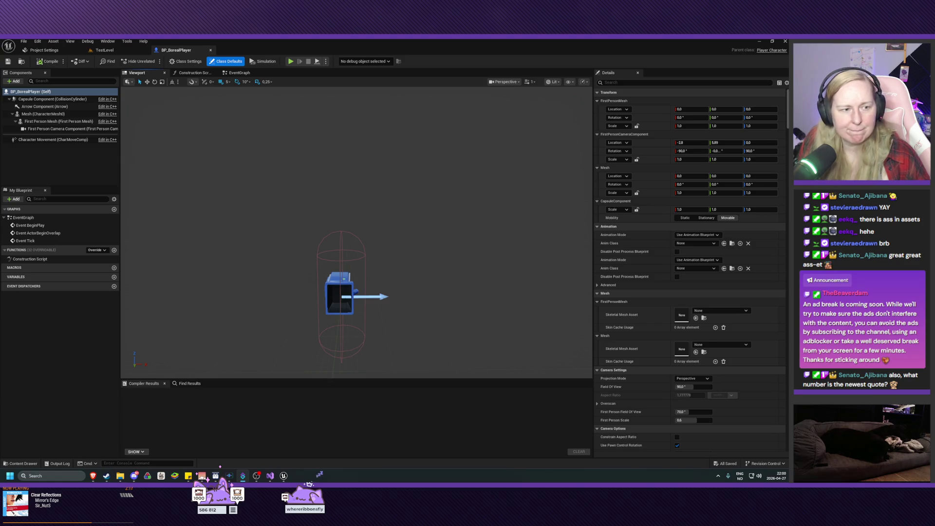
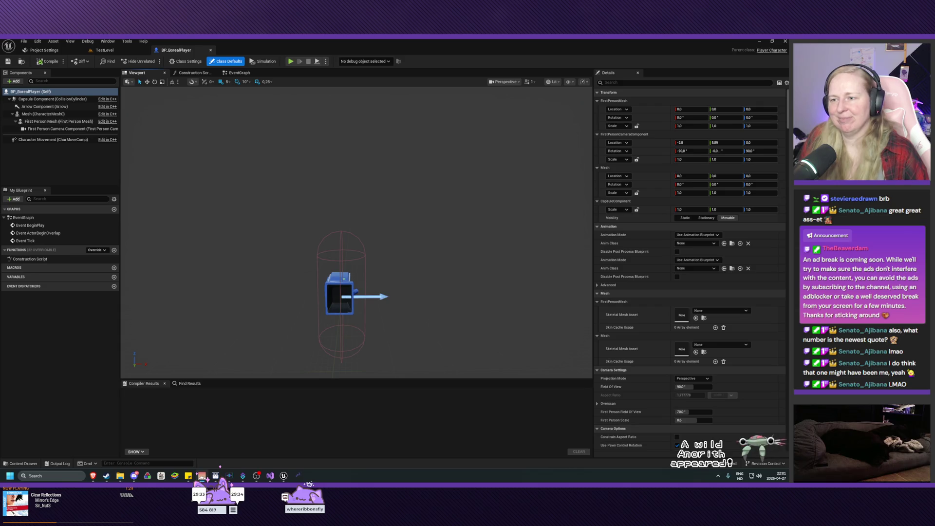
- Orbit around the BP_BorealPlayer capsule and select the Capsule Component (96 half height, 34 radius)
mouse_move(343, 329)
left_mouse_down()
mouse_move(333, 301)
mouse_move(339, 327)
left_mouse_up()
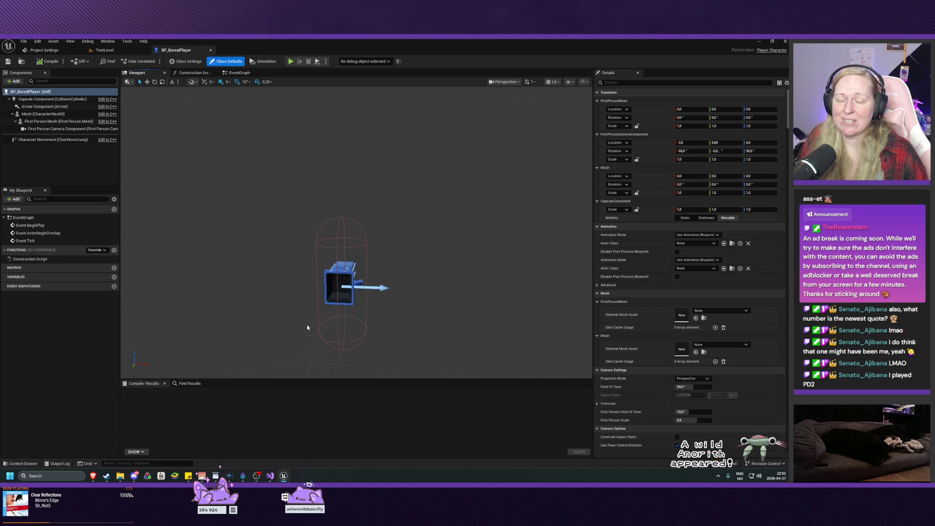
mouse_move(306, 327)
left_mouse_down()
mouse_move(296, 328)
mouse_move(301, 346)
left_mouse_up()
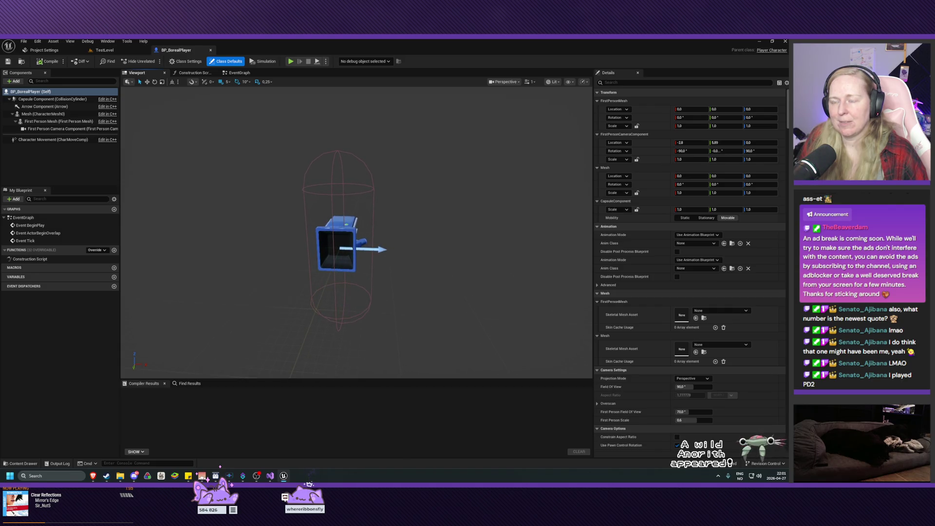
left_click(336, 287)
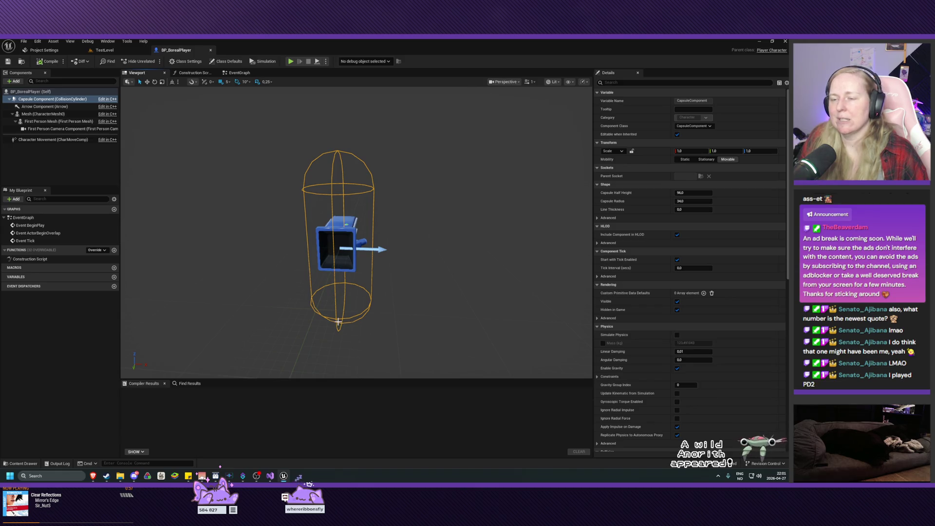
- Switch the viewport to the orthographic Left view and pan the capsule toward the lower left
mouse_move(331, 322)
left_mouse_down()
mouse_move(358, 321)
mouse_move(350, 322)
left_mouse_up()
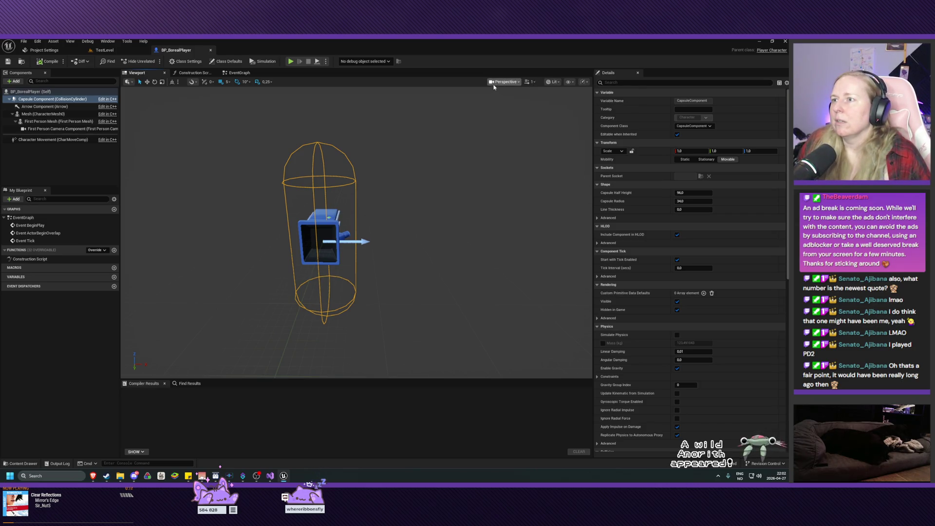
left_click(504, 82)
left_click(510, 133)
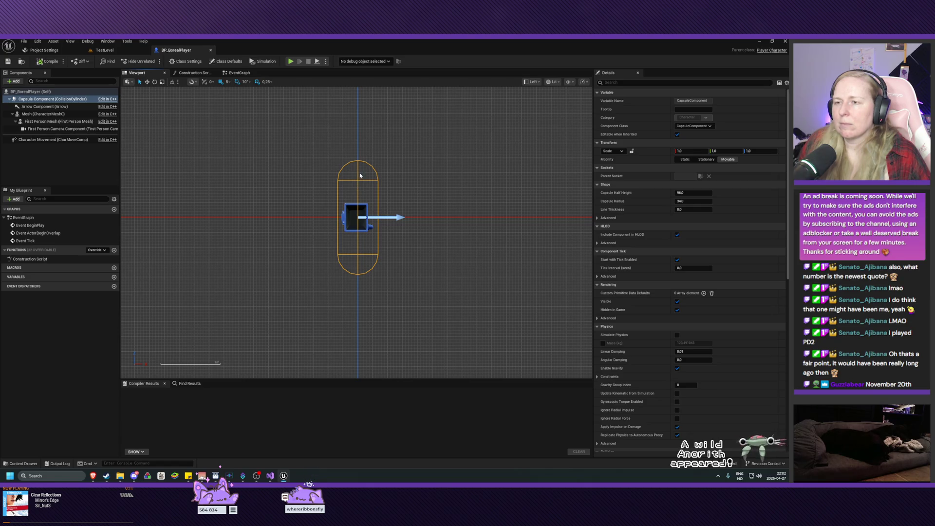
mouse_move(279, 156)
left_mouse_down()
mouse_move(210, 203)
mouse_move(209, 230)
left_mouse_up()
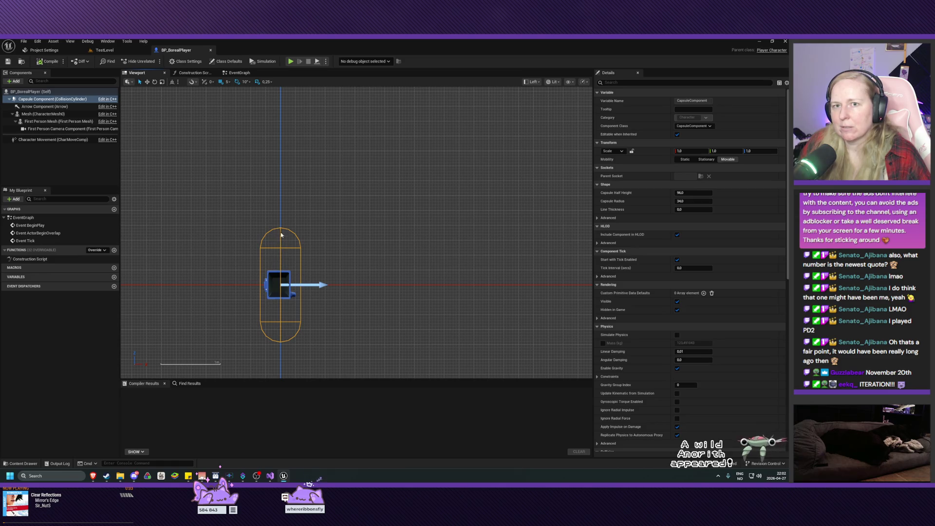
- Inspect Class Defaults, then the Capsule and Arrow components in the Components tree
left_click(30, 91)
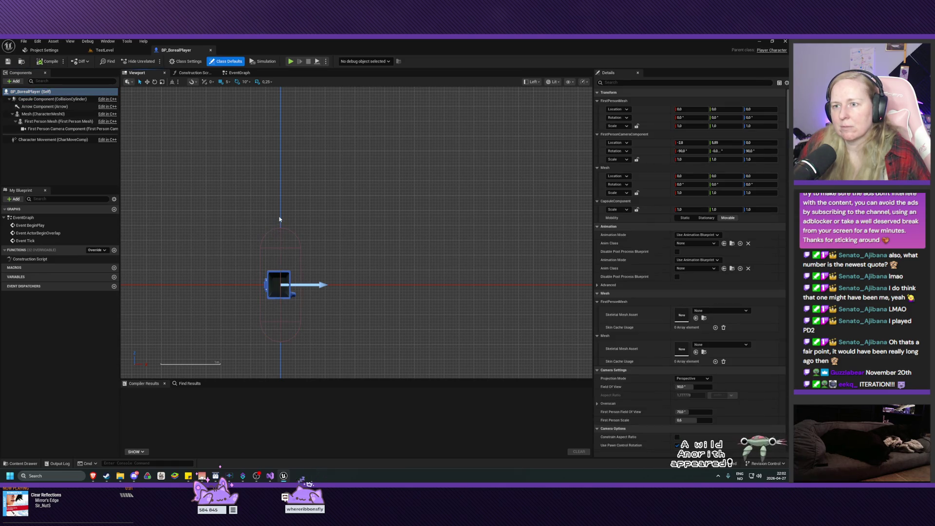
left_click(53, 99)
left_click(280, 242)
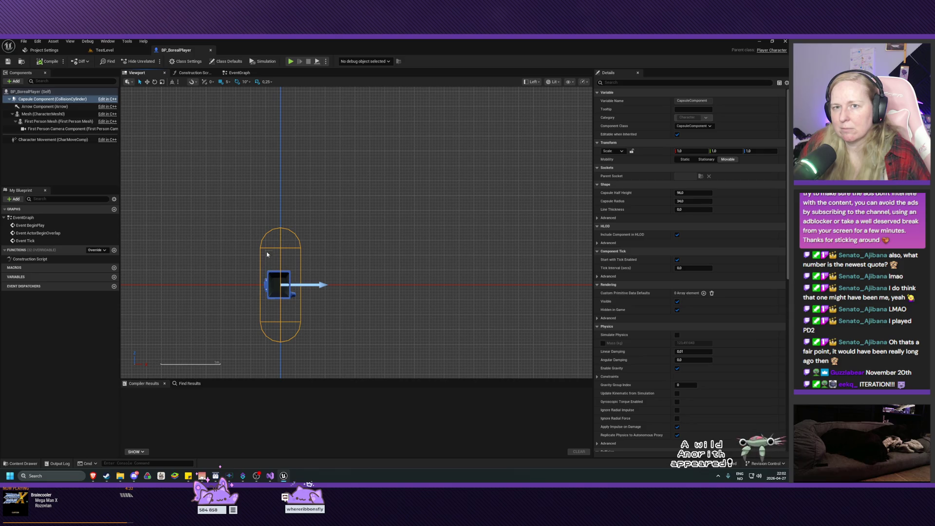
left_click(46, 106)
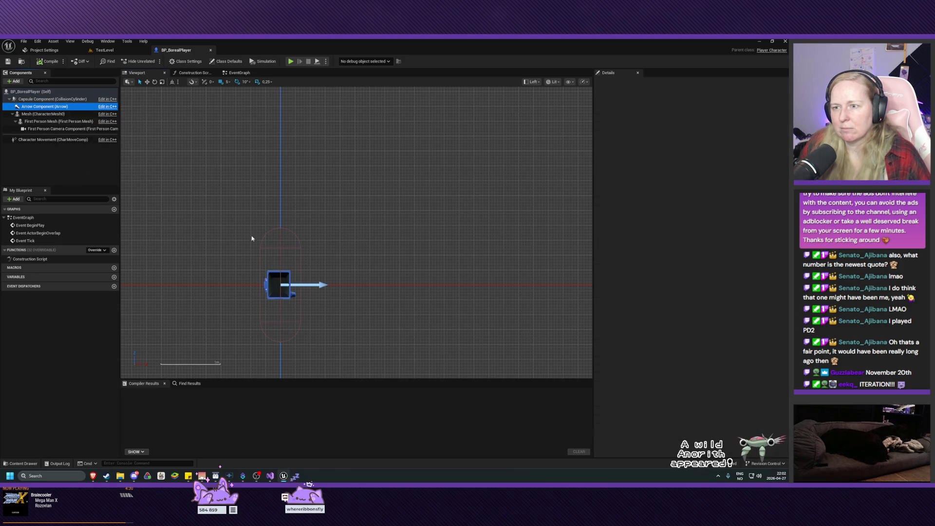
- Return the viewport to Perspective and orbit around the capsule
left_click(52, 99)
left_click(533, 82)
left_click(531, 105)
mouse_move(528, 116)
left_mouse_down()
mouse_move(516, 127)
mouse_move(531, 116)
left_mouse_up()
left_click_drag(365, 259, 375, 259)
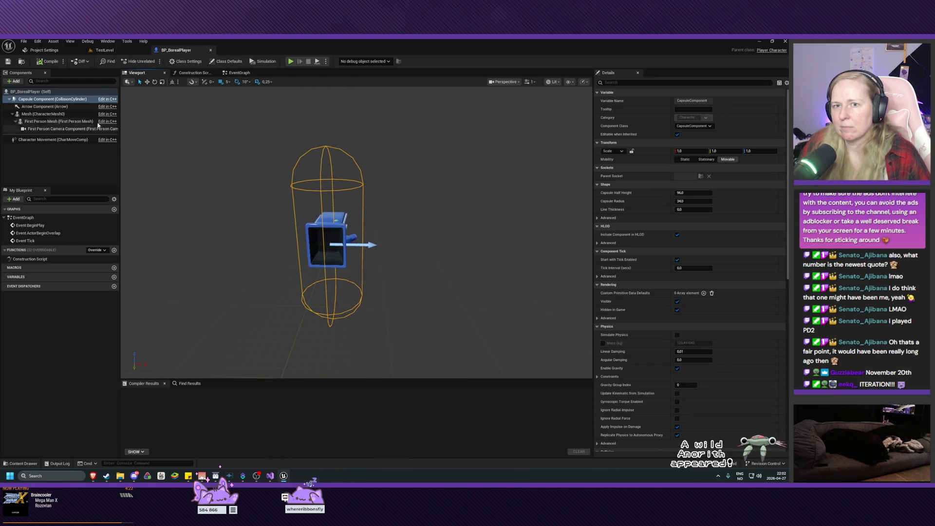
- Select Mesh (CharacterMesh0) and open its Skeletal Mesh Asset list, still set to None
left_click(39, 122)
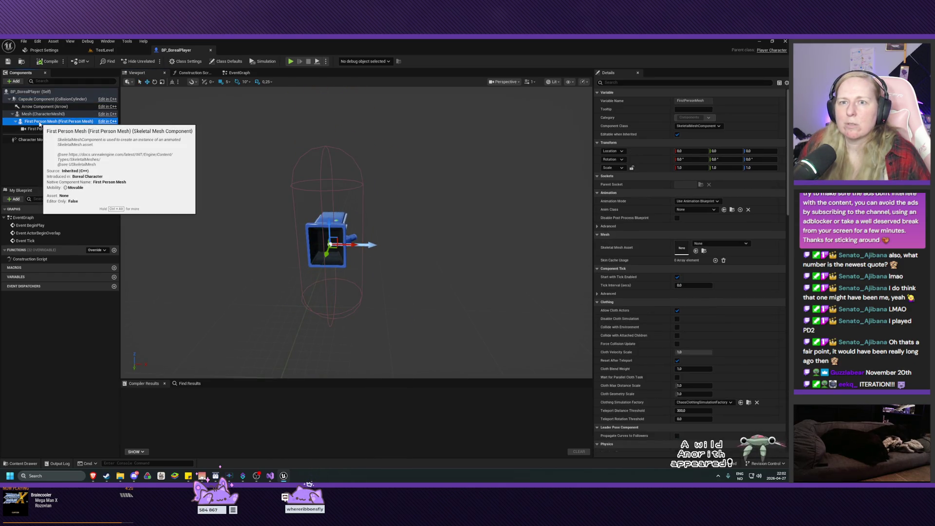
key("Up")
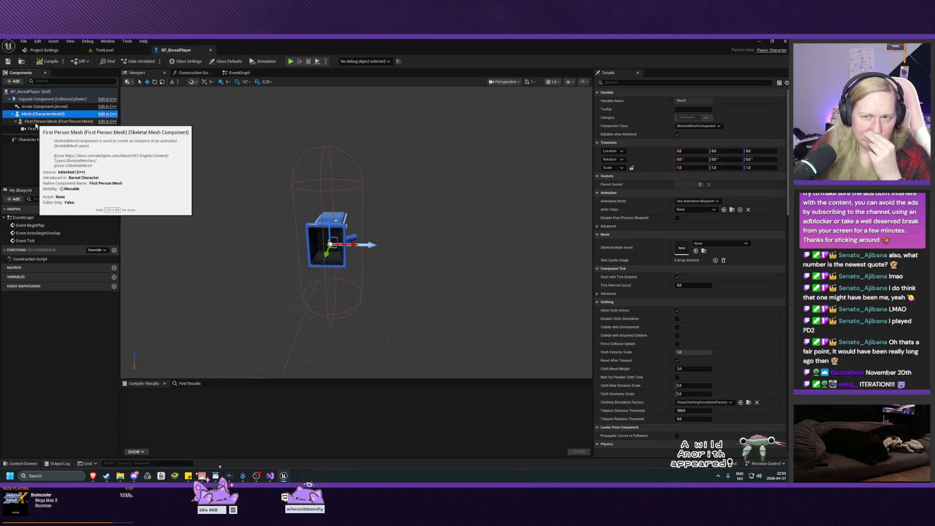
left_click(35, 124)
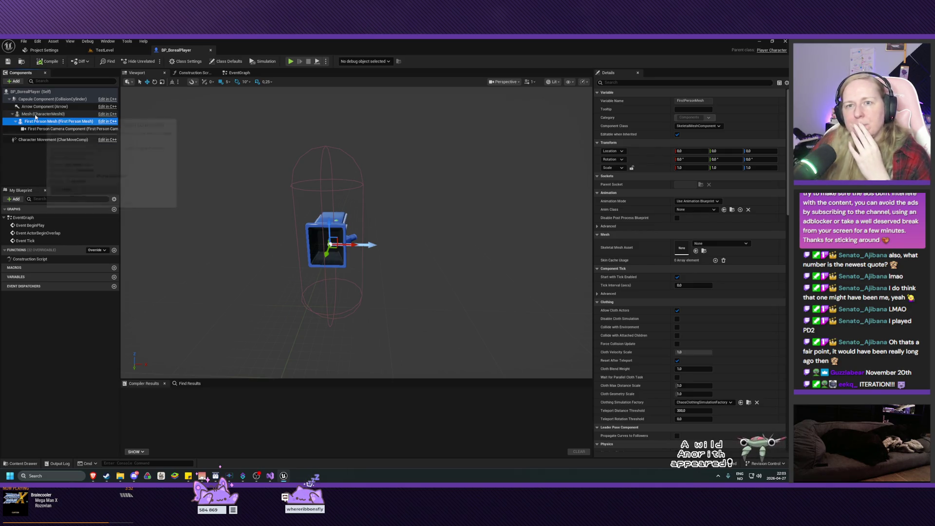
left_click(39, 114)
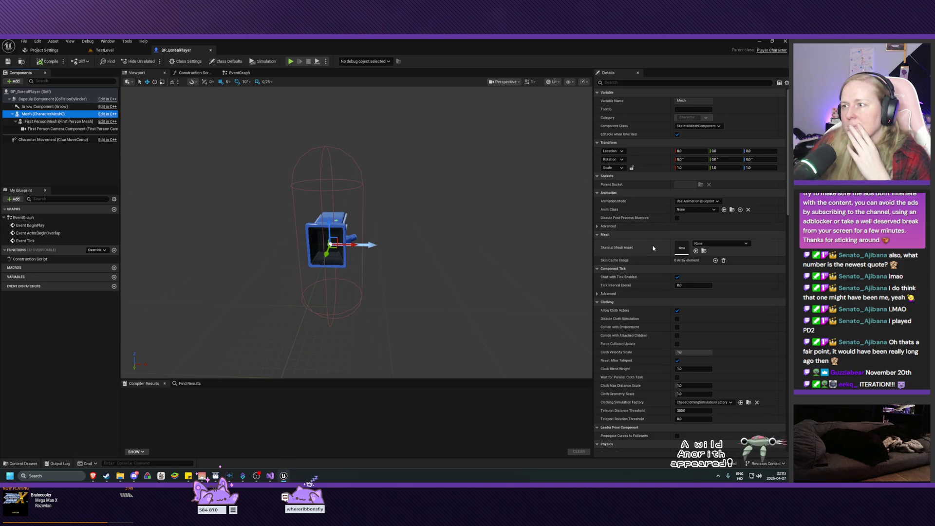
left_click(716, 245)
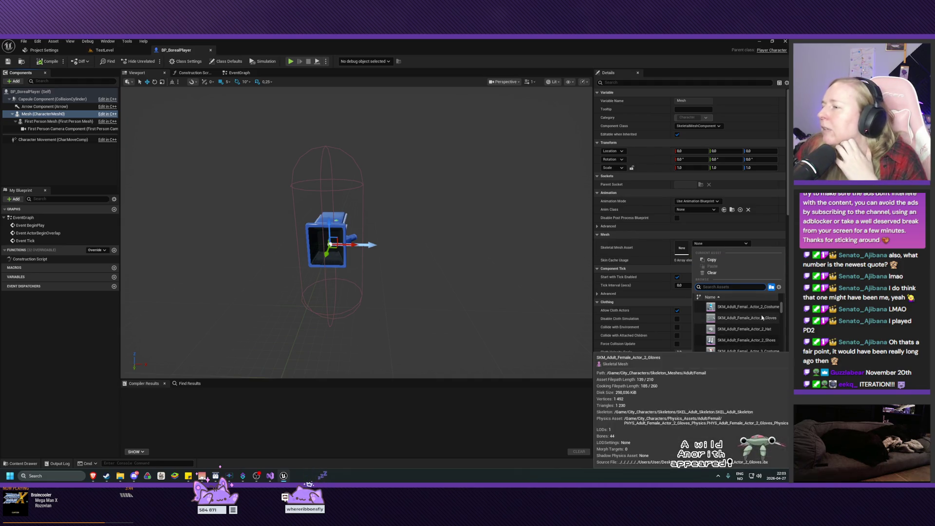
- Search the skeletal mesh list for SKM_Adult, then bring up the City_Characters folder window
scroll(761, 321, "down", 5)
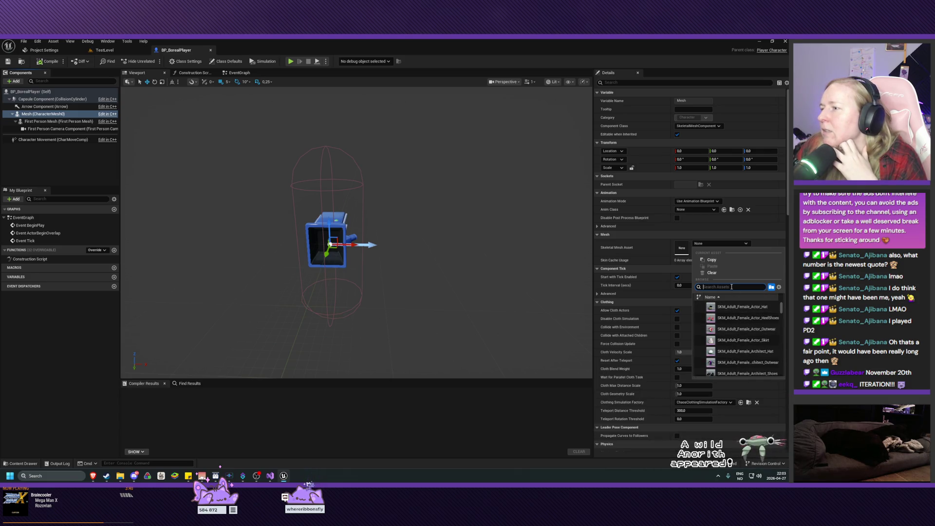
type("SKM")
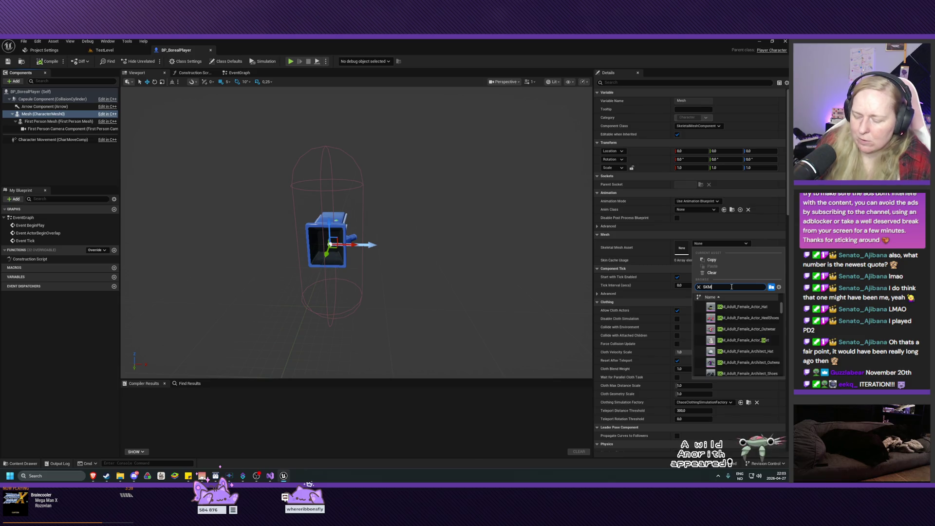
type("_Adult")
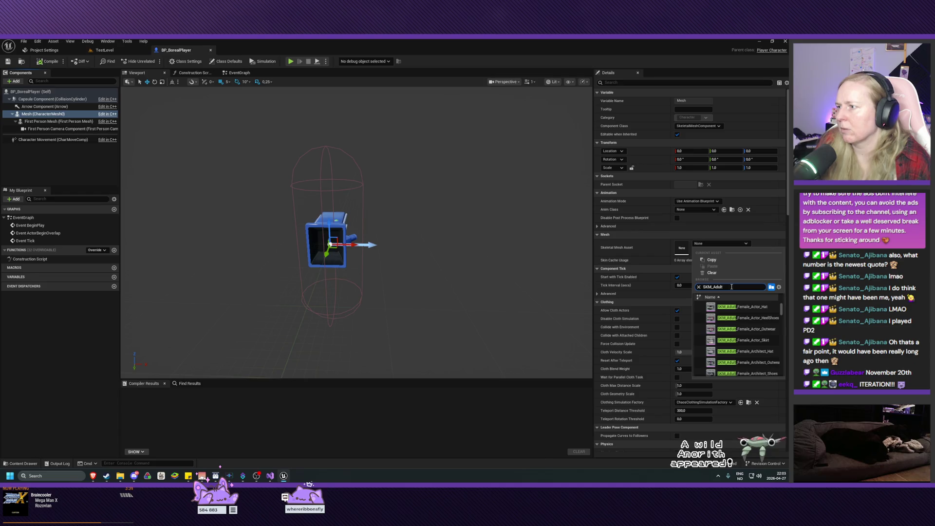
scroll(750, 341, "down", 5)
scroll(760, 354, "down", 2)
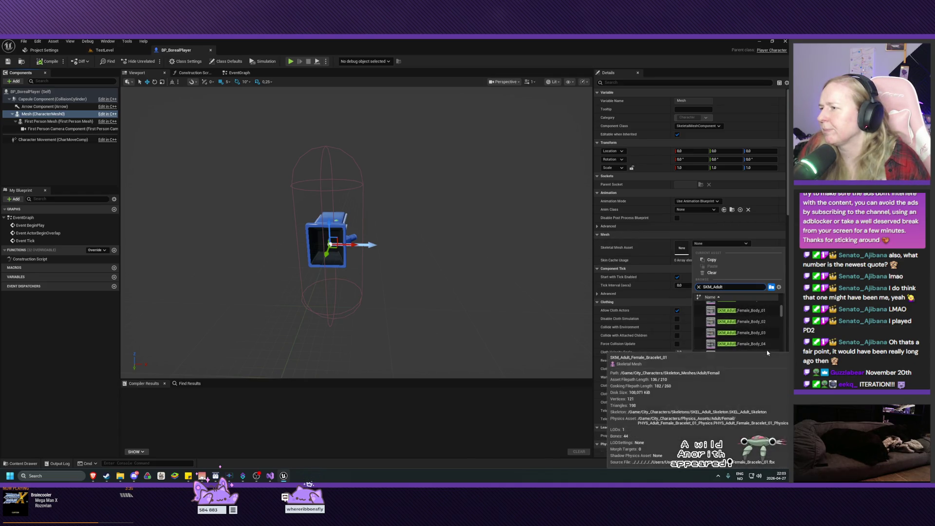
left_click(120, 476)
left_click(178, 451)
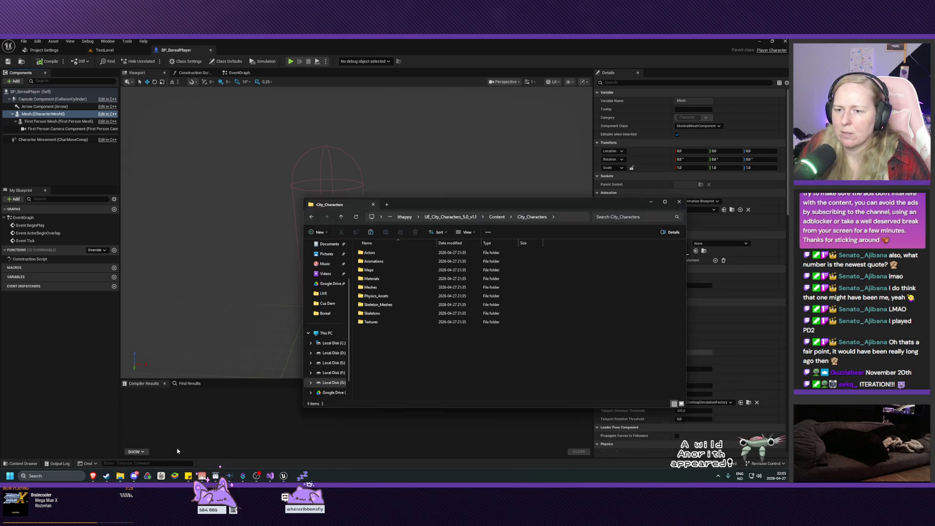
- Find SKM_Adult_Skeleton.uasset under City_Characters > Skeleton_Meshes > Adult, then minimize Explorer
double_click(377, 256)
key("alt+Left")
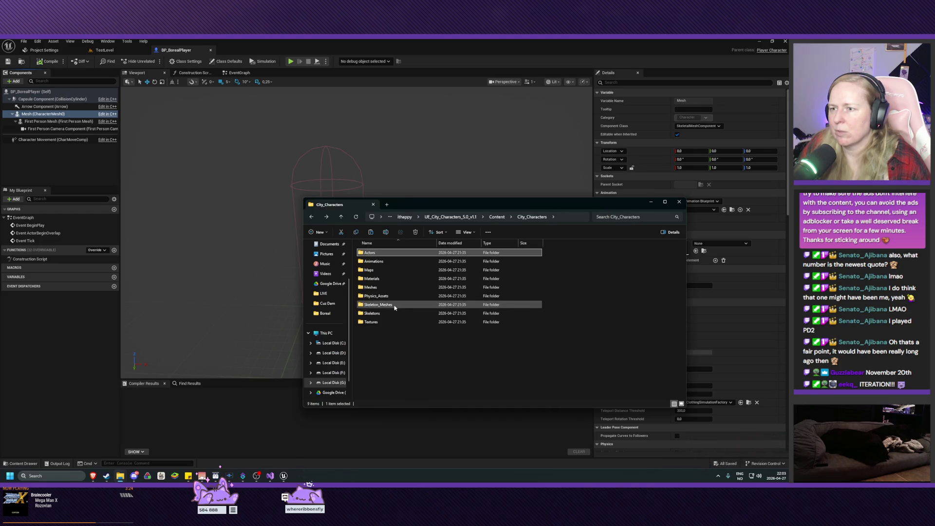
double_click(377, 304)
double_click(370, 252)
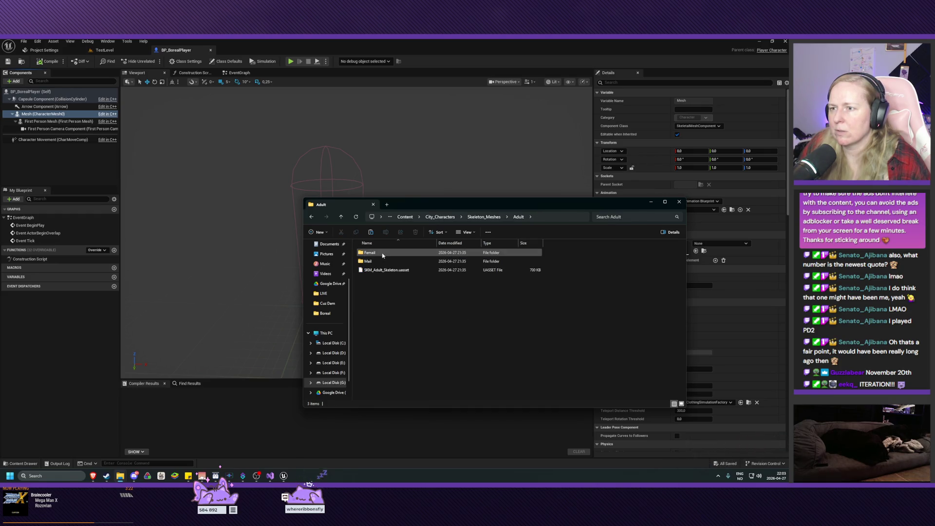
left_click(376, 262)
double_click(375, 262)
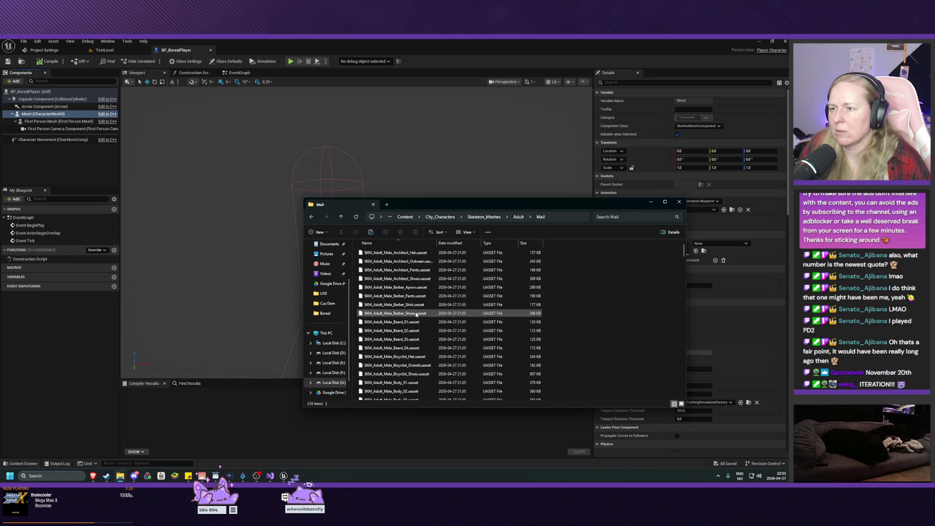
key("alt+Left")
left_click(382, 272)
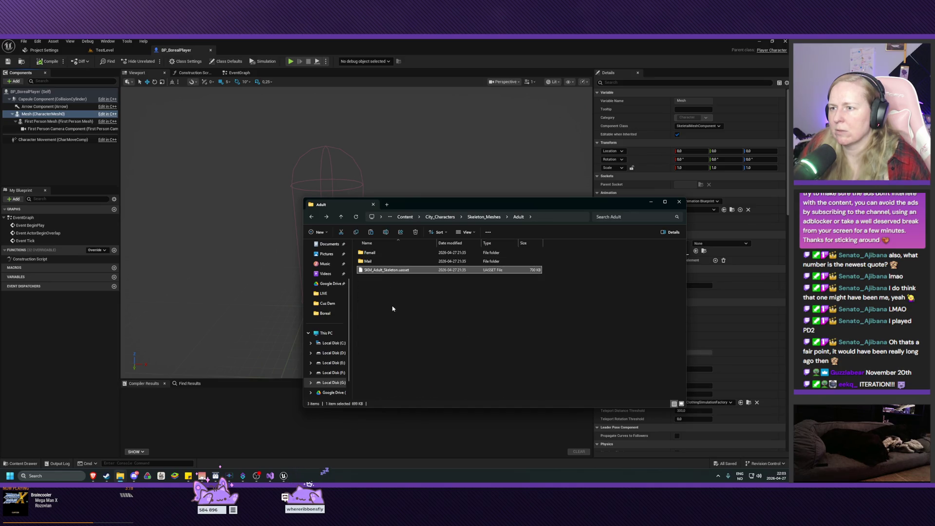
left_click(356, 436)
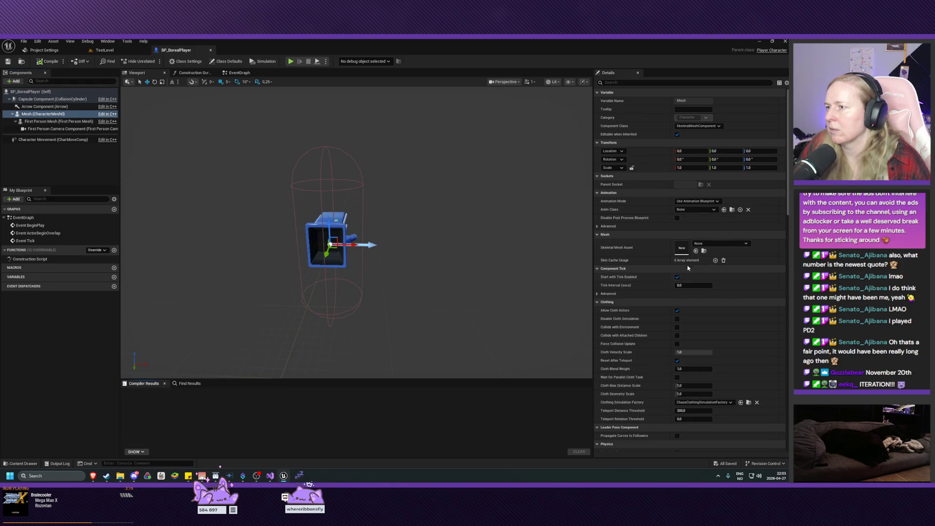
- Assign SKM_Adult_Skeleton as the character Mesh and drag it down into the capsule
left_click(703, 244)
type("skm")
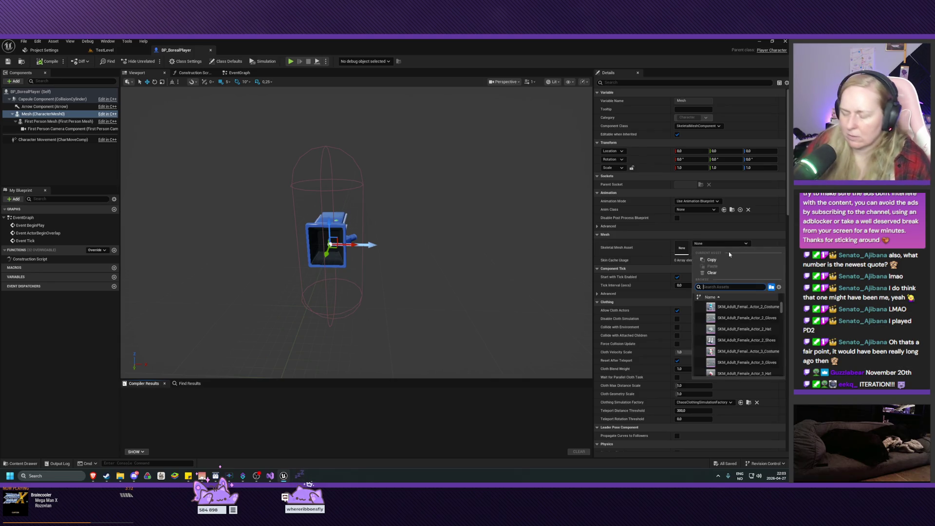
type("_adult_skel")
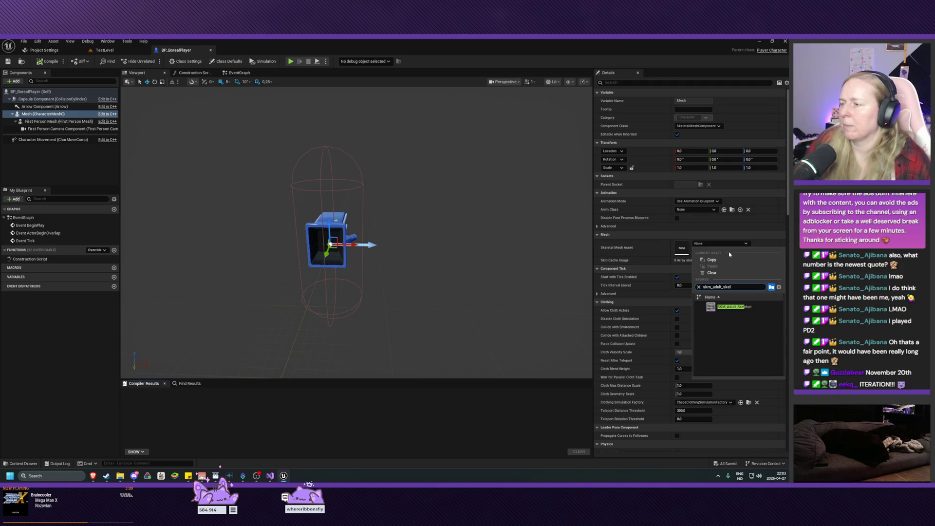
left_click(741, 308)
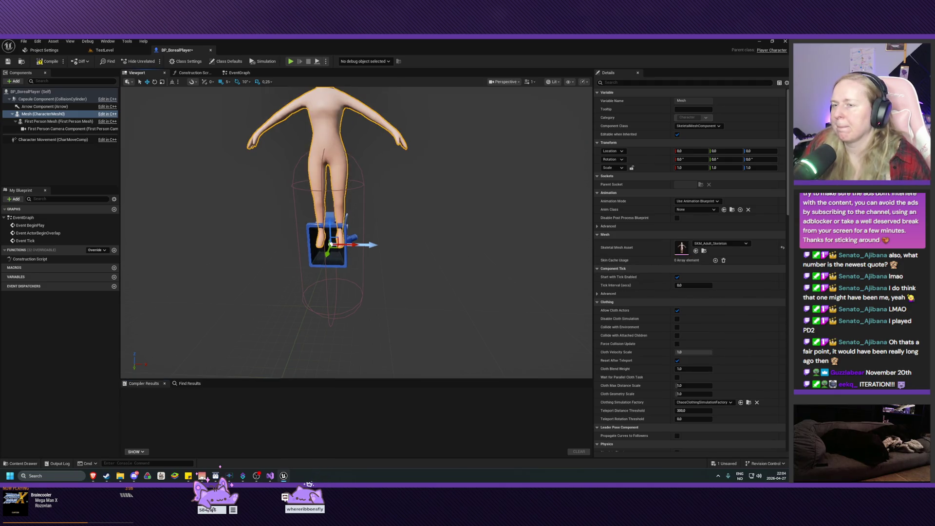
left_click_drag(355, 228, 338, 190)
scroll(388, 253, "down", 5)
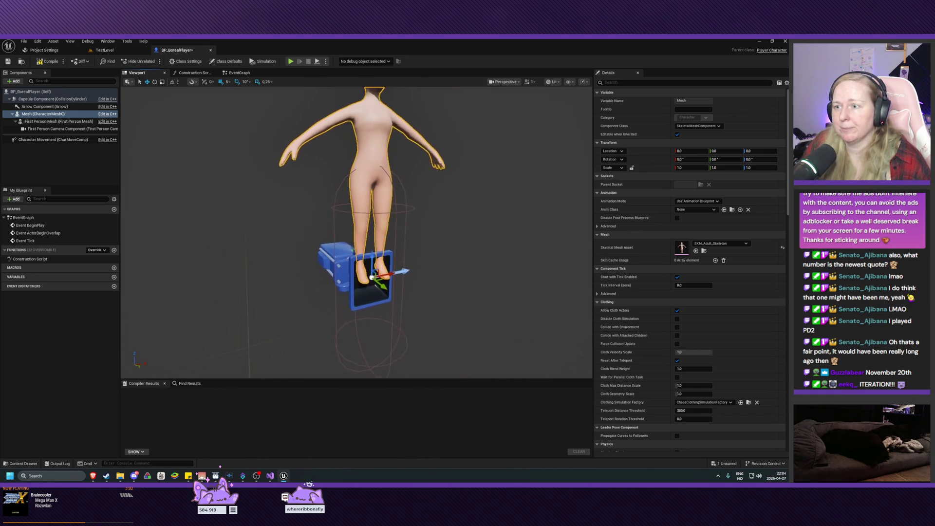
mouse_move(369, 257)
left_mouse_down()
mouse_move(370, 339)
mouse_move(463, 338)
left_mouse_up()
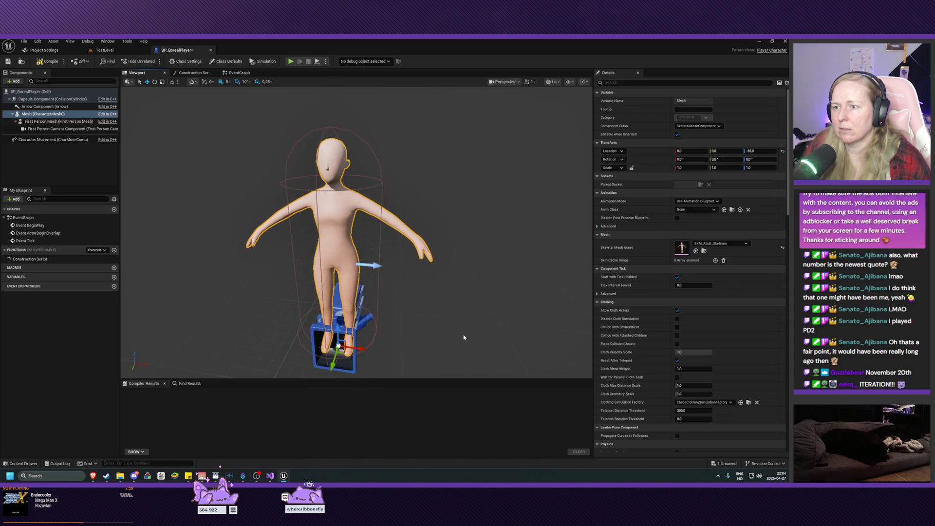
- In the Left view, lower the body mesh to Z -95, then return to a perspective view
left_click(504, 82)
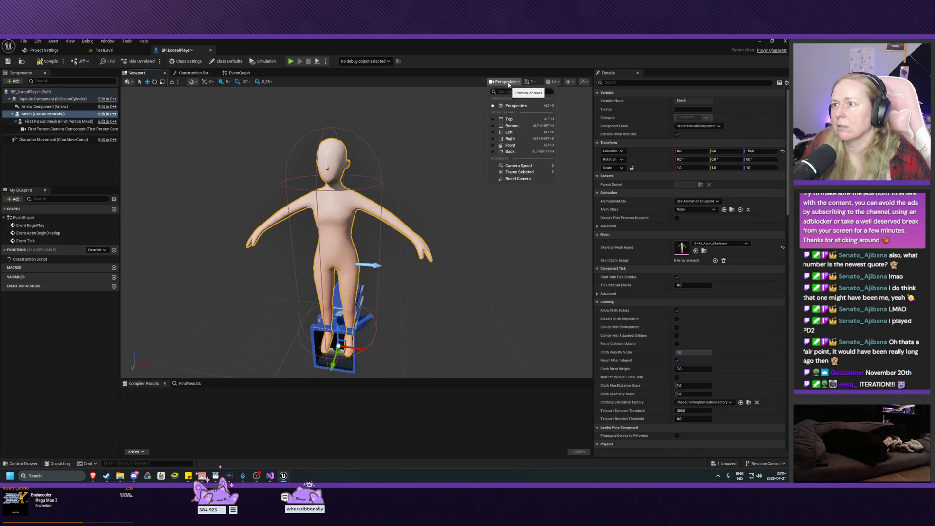
left_click(509, 133)
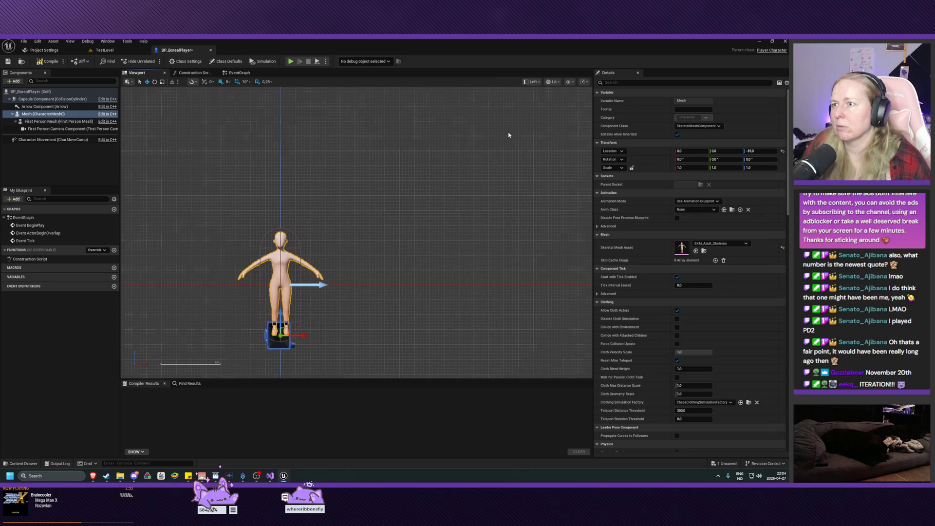
scroll(321, 327, "up", 5)
mouse_move(315, 328)
left_mouse_down()
mouse_move(382, 328)
mouse_move(440, 258)
mouse_move(432, 229)
left_mouse_up()
mouse_move(336, 241)
left_mouse_down()
mouse_move(338, 251)
mouse_move(338, 240)
left_mouse_up()
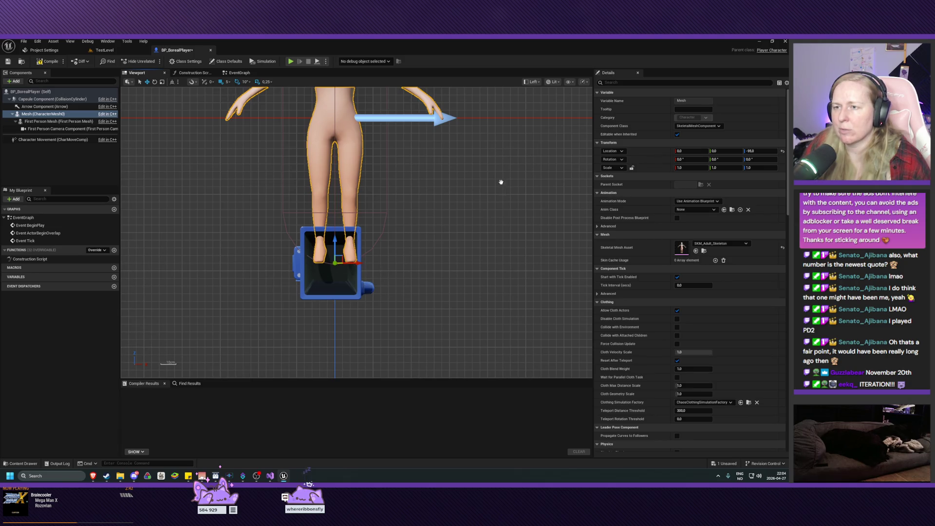
left_click_drag(502, 185, 518, 302)
left_click_drag(487, 210, 540, 107)
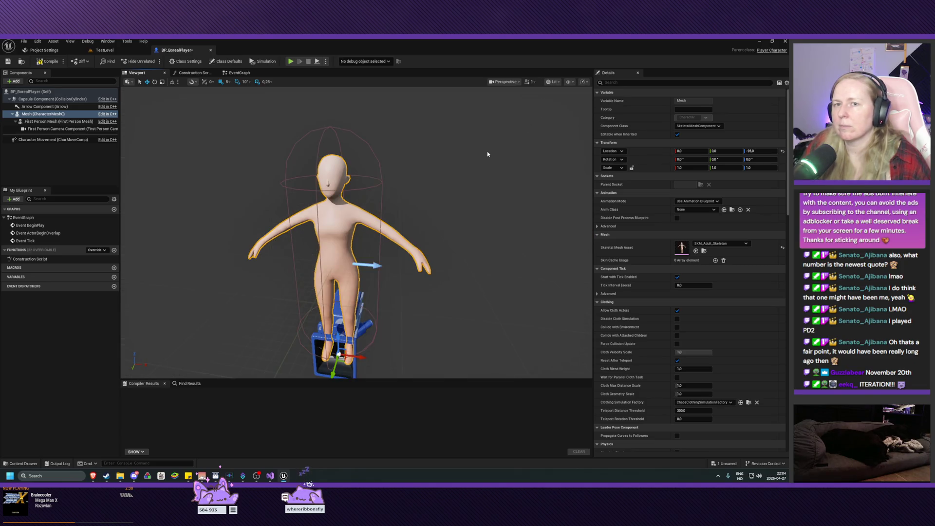
- Save the blueprint, rotate the body mesh to -90 yaw, and orbit to check it
key("ctrl+s")
mouse_move(437, 275)
left_mouse_down()
mouse_move(440, 307)
mouse_move(438, 266)
mouse_move(444, 297)
mouse_move(439, 273)
mouse_move(418, 281)
left_mouse_up()
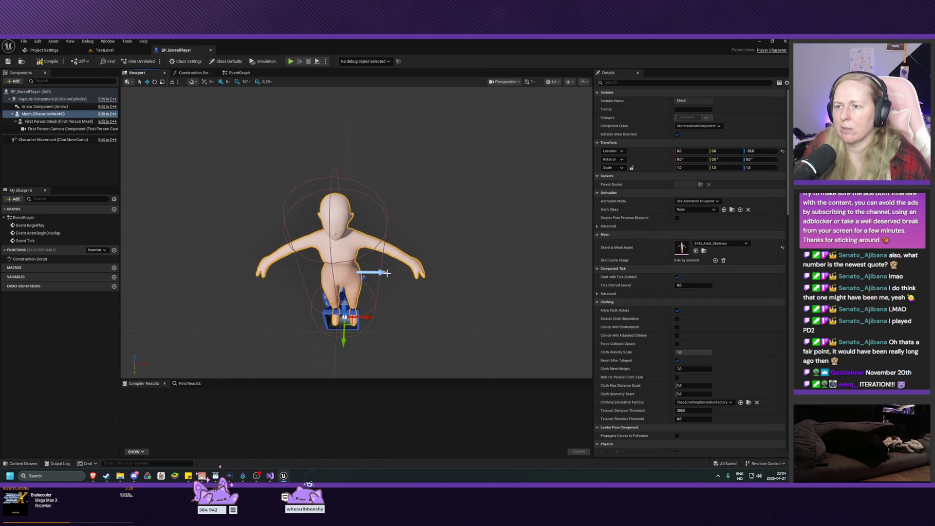
key("e")
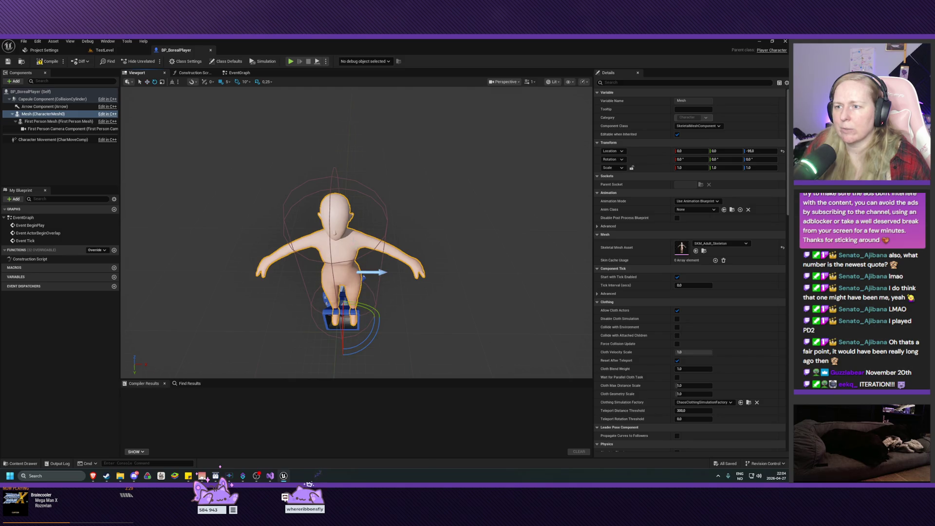
left_click_drag(368, 340, 322, 349)
mouse_move(441, 338)
left_mouse_down()
mouse_move(487, 312)
mouse_move(419, 341)
mouse_move(415, 322)
mouse_move(419, 356)
mouse_move(426, 348)
left_mouse_up()
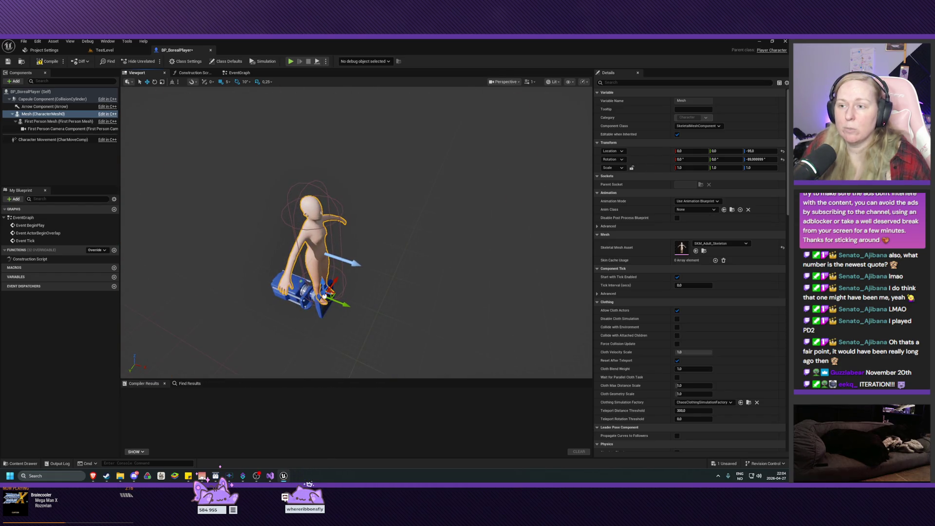
left_click_drag(395, 319, 292, 287)
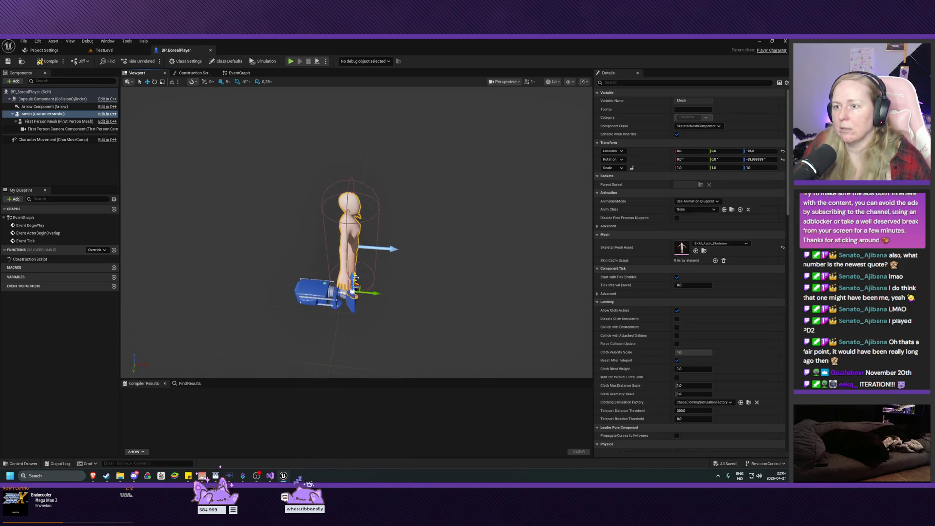
left_click(49, 129)
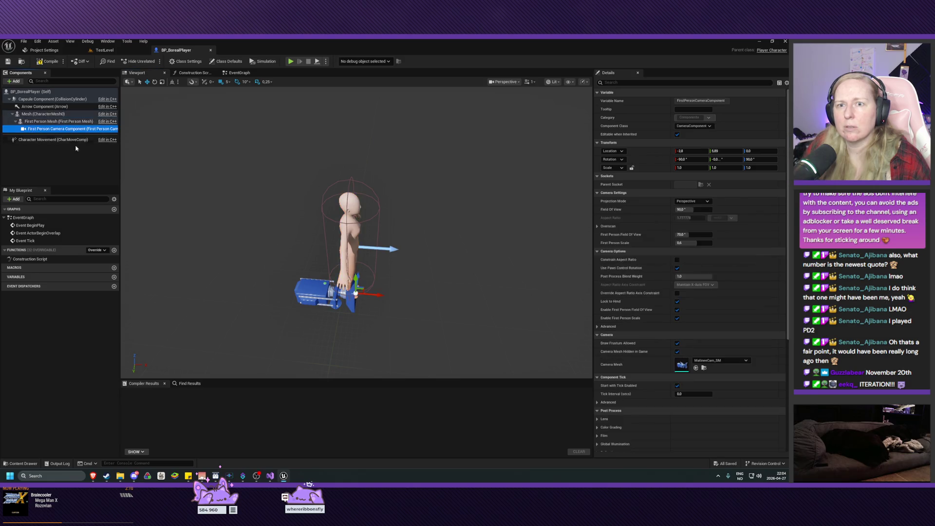
- Raise the first-person camera to Z 160 and zoom in on the head in Front view
left_click_drag(356, 282, 357, 204)
mouse_move(436, 237)
left_mouse_down()
mouse_move(380, 239)
mouse_move(380, 190)
mouse_move(342, 222)
mouse_move(439, 231)
left_mouse_up()
left_click(505, 82)
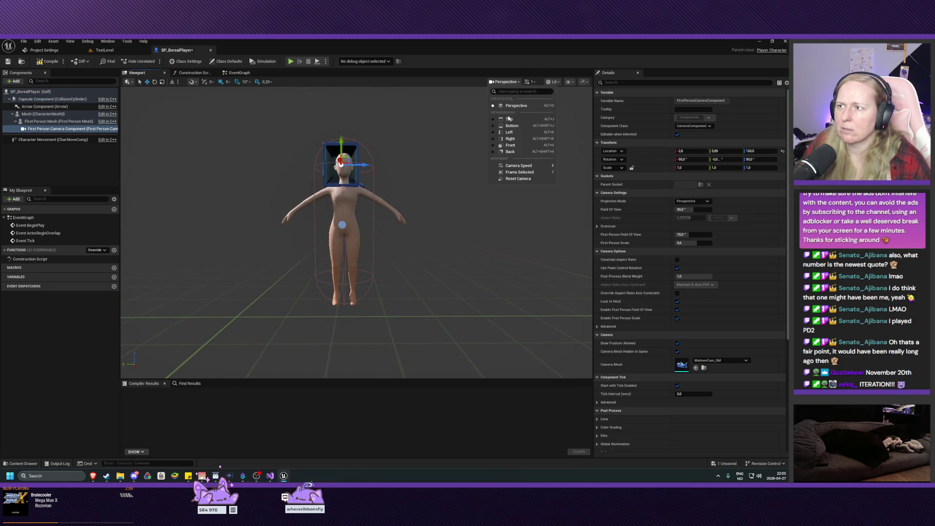
left_click(508, 135)
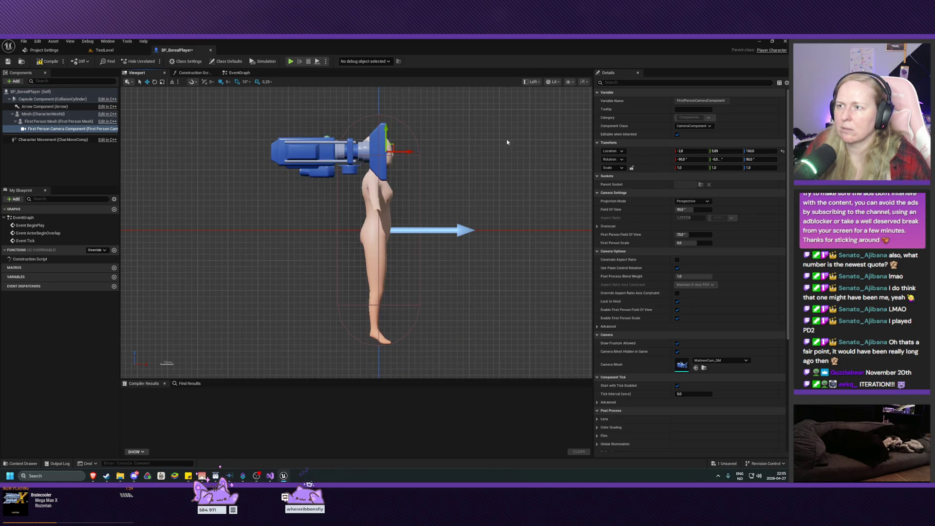
left_click(533, 82)
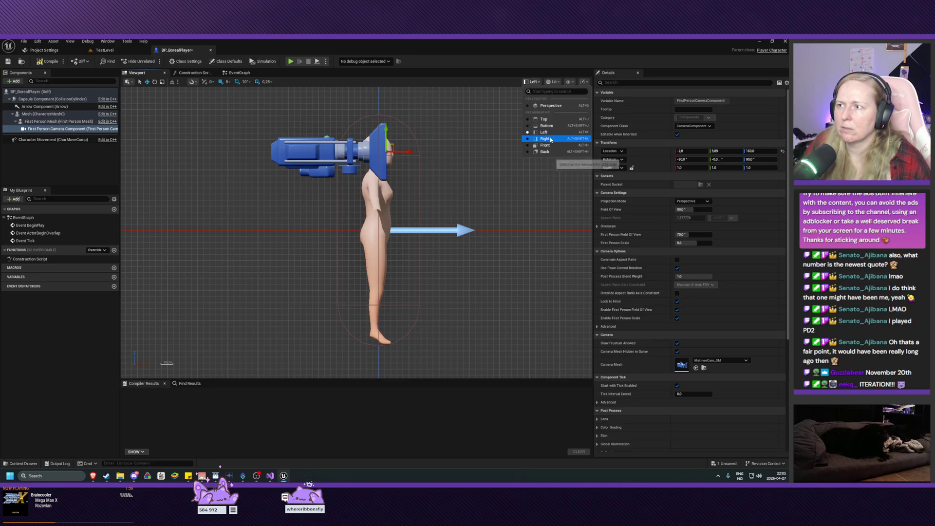
left_click(546, 146)
scroll(498, 185, "up", 1)
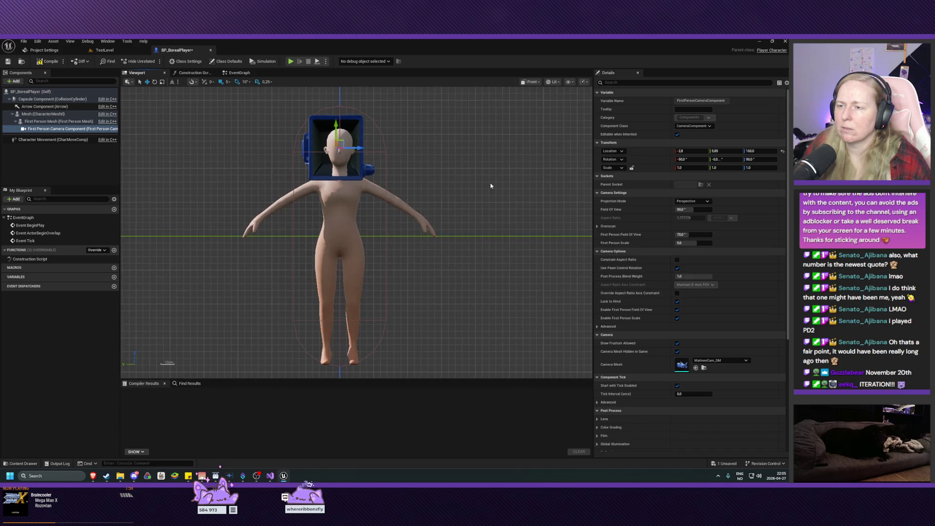
left_click_drag(445, 177, 463, 255)
scroll(432, 242, "up", 2)
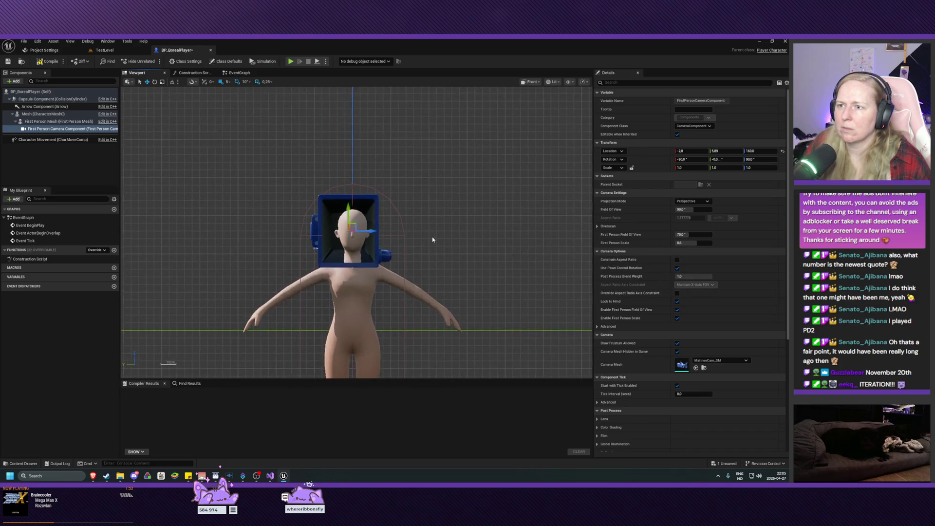
- Set grid snap to 1 and nudge the camera's X to centre it on the face
left_click_drag(349, 230, 353, 230)
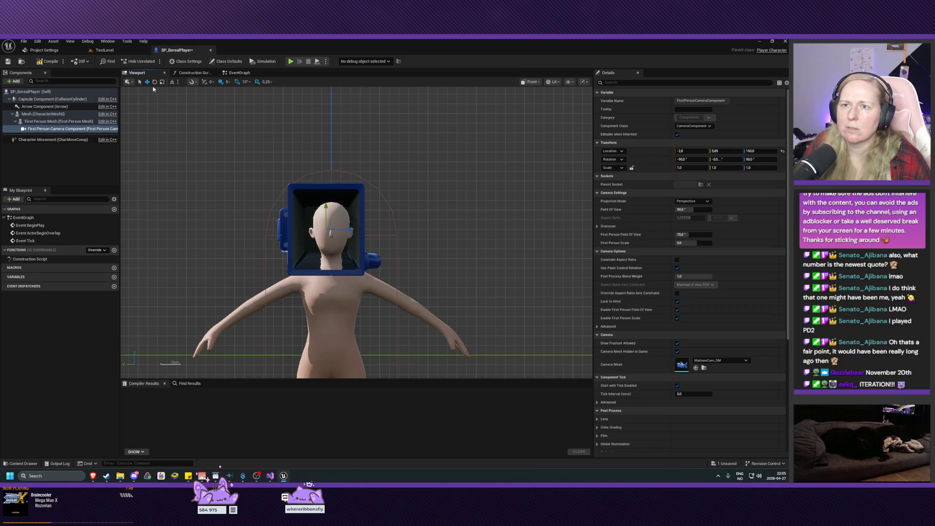
left_click(228, 83)
left_click(234, 97)
left_click_drag(351, 230, 357, 229)
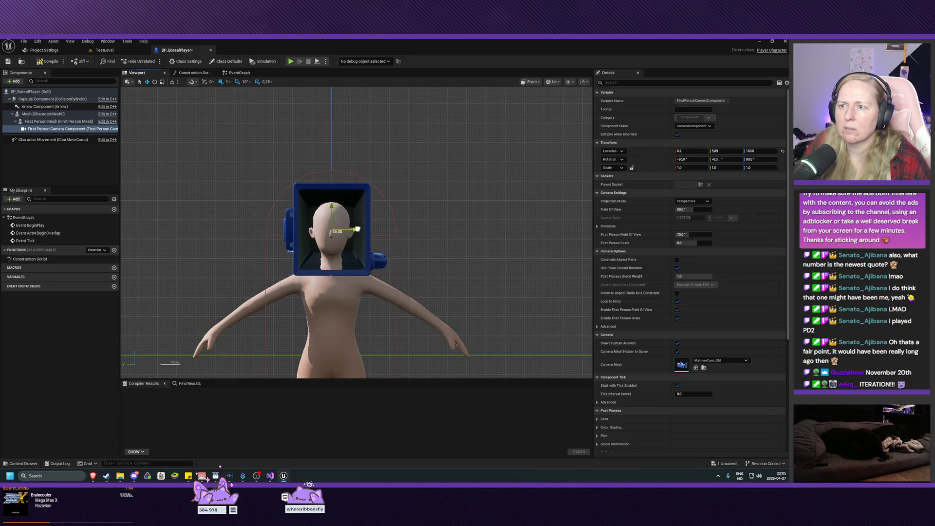
scroll(357, 229, "up", 5)
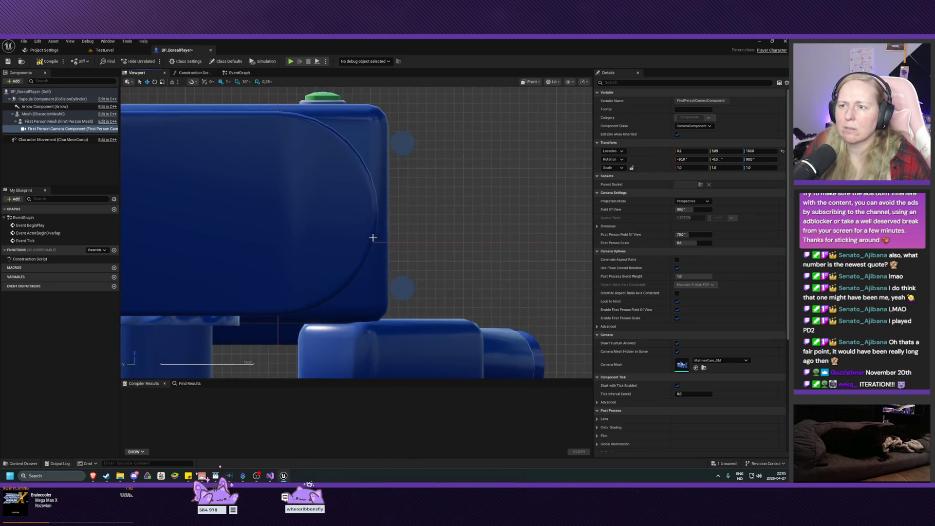
scroll(373, 238, "down", 4)
left_click_drag(422, 227, 412, 209)
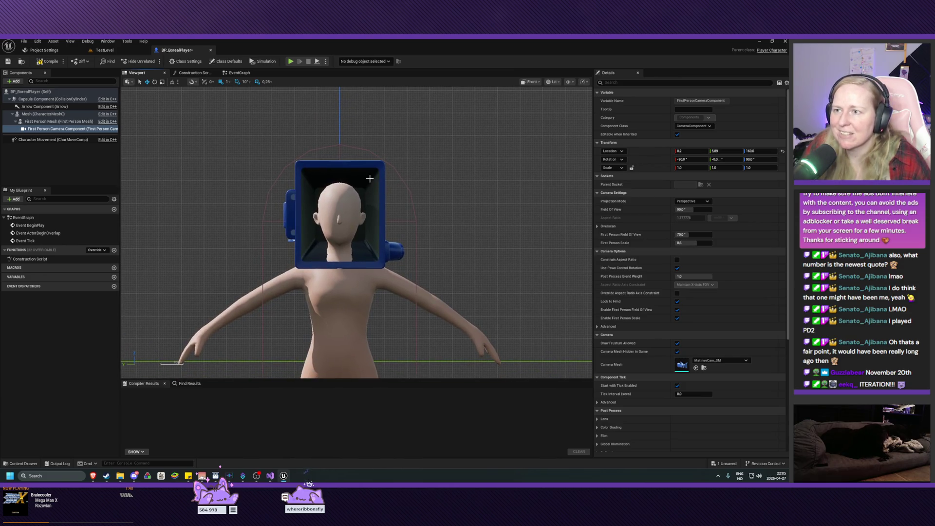
scroll(429, 192, "down", 2)
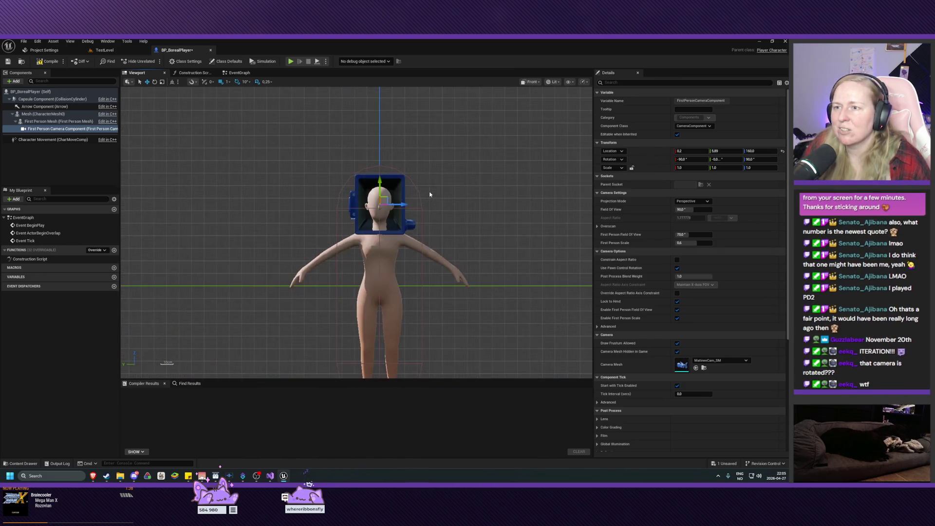
left_click_drag(490, 190, 473, 227)
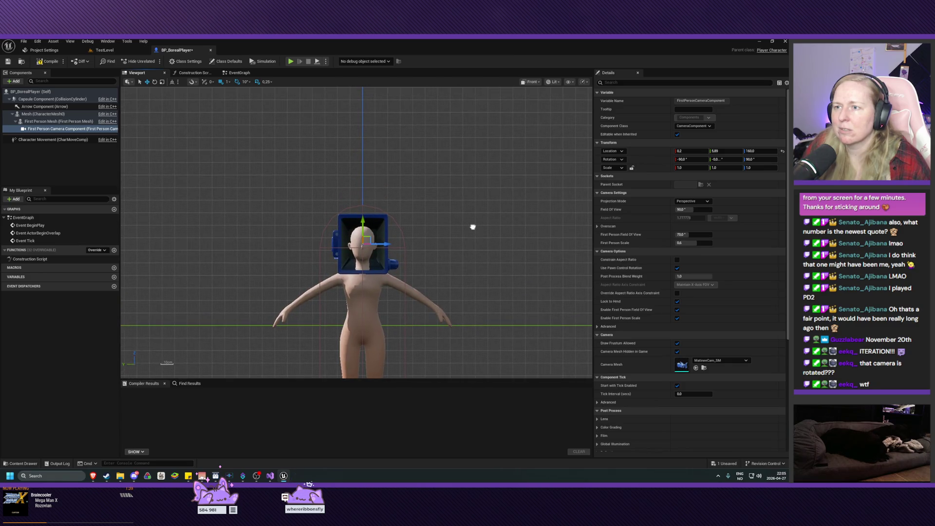
scroll(365, 235, "up", 3)
scroll(365, 235, "down", 2)
left_click_drag(345, 252, 344, 251)
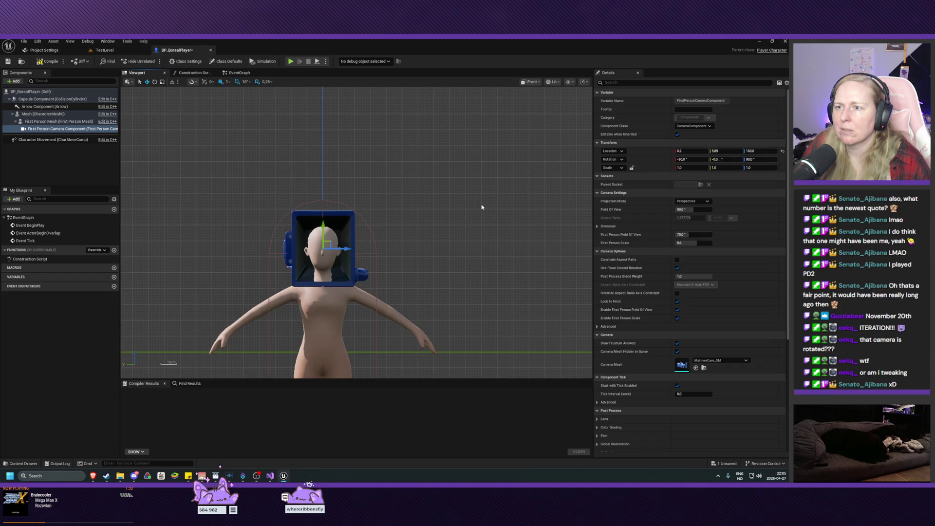
left_click_drag(343, 248, 346, 248)
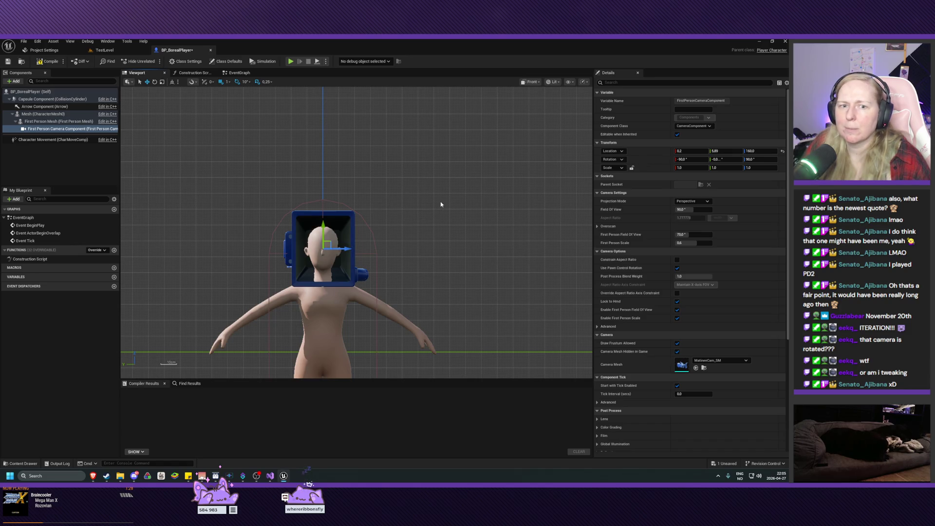
left_click_drag(436, 183, 443, 191)
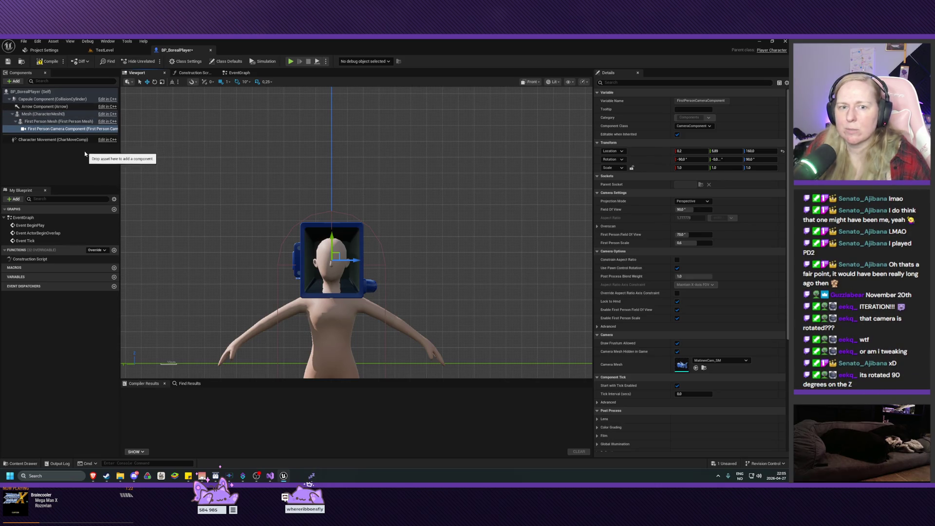
mouse_move(201, 188)
left_mouse_down()
mouse_move(275, 171)
mouse_move(168, 151)
left_mouse_up()
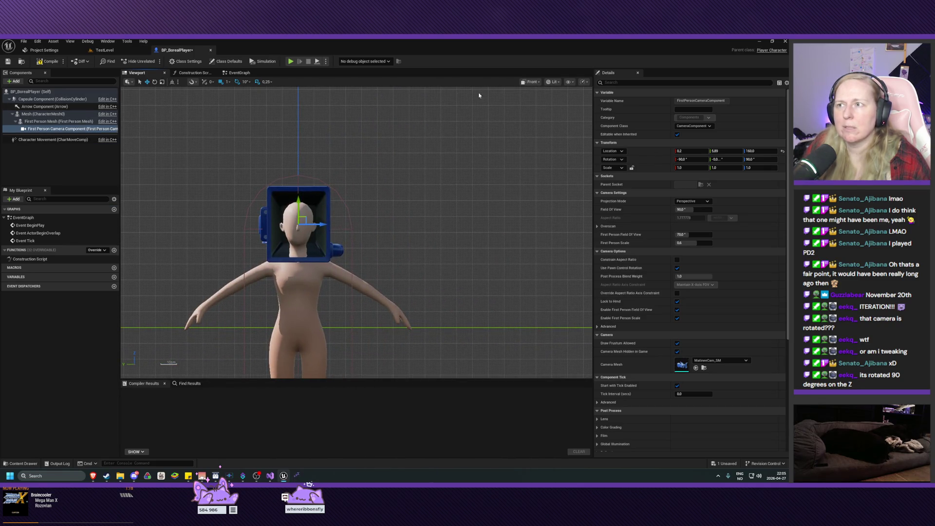
- Return to Perspective and orbit around the head camera to check its placement
left_click(531, 81)
left_click(544, 107)
scroll(281, 200, "up", 5)
scroll(281, 201, "down", 3)
left_click_drag(281, 201, 548, 216)
scroll(370, 204, "up", 4)
left_click_drag(431, 193, 431, 194)
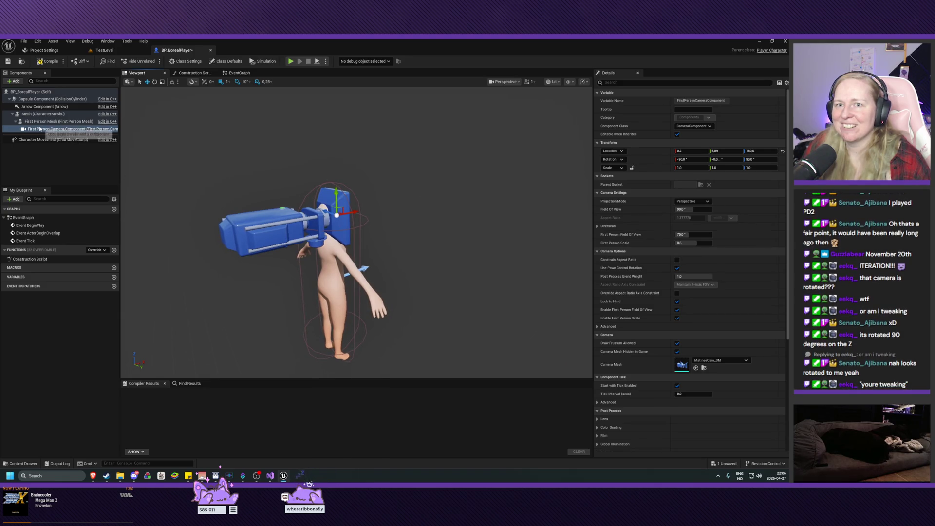
- Use the rotate tool to roll the head camera from -50 back to about 0
mouse_move(399, 215)
left_mouse_down()
mouse_move(412, 227)
mouse_move(412, 270)
mouse_move(412, 250)
mouse_move(337, 248)
left_mouse_up()
key("e")
scroll(370, 254, "down", 3)
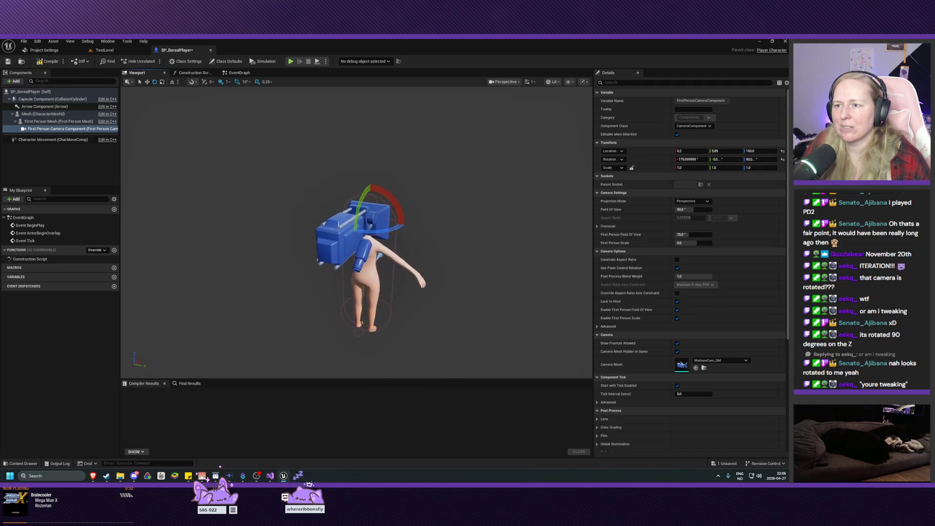
scroll(470, 268, "up", 3)
mouse_move(370, 218)
left_mouse_down()
mouse_move(341, 266)
mouse_move(376, 183)
left_mouse_up()
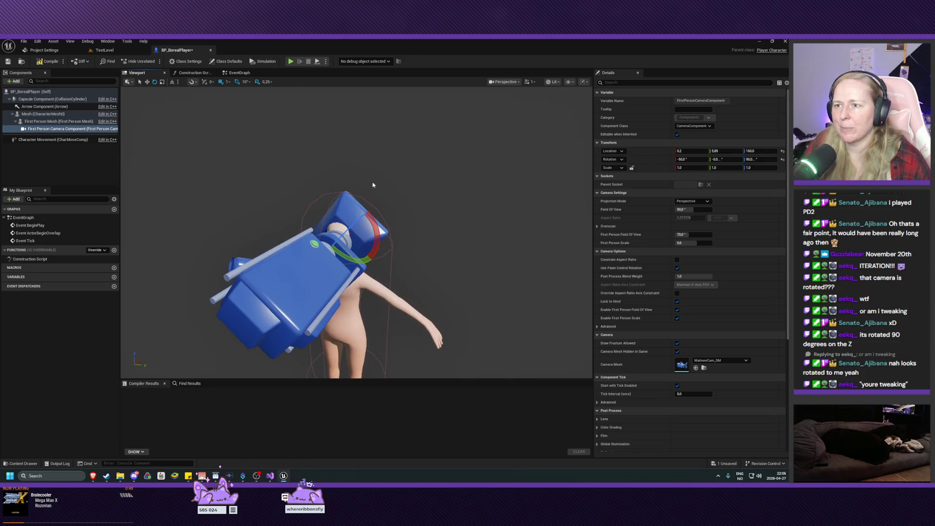
mouse_move(371, 222)
left_mouse_down()
mouse_move(336, 202)
mouse_move(342, 197)
left_mouse_up()
scroll(356, 234, "up", 3)
scroll(355, 234, "down", 3)
left_click_drag(356, 234, 409, 237)
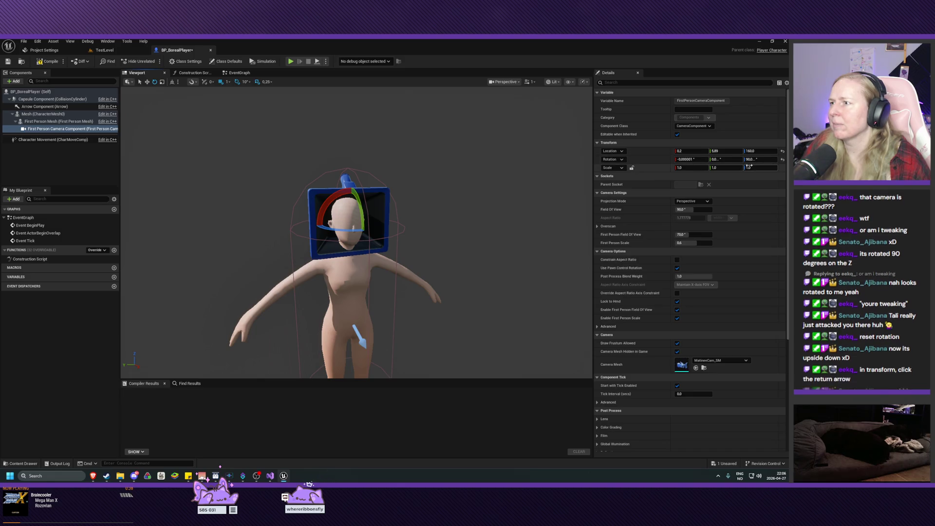
- Reset the camera rotation to its default and orbit to view it from side and front
left_click(783, 160)
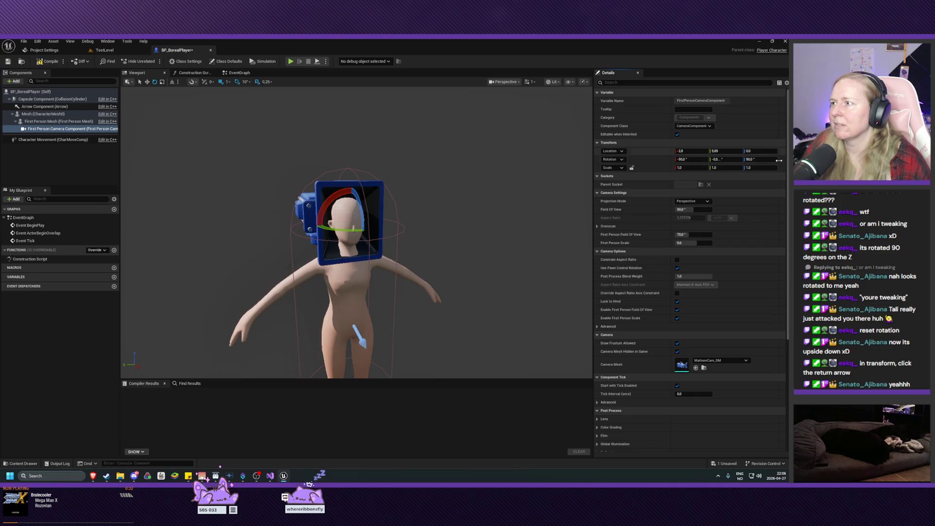
mouse_move(370, 293)
left_mouse_down()
mouse_move(307, 293)
mouse_move(293, 273)
mouse_move(293, 312)
mouse_move(314, 272)
mouse_move(385, 273)
mouse_move(382, 236)
mouse_move(407, 231)
mouse_move(378, 219)
mouse_move(370, 203)
mouse_move(371, 229)
mouse_move(370, 214)
mouse_move(361, 229)
mouse_move(424, 229)
mouse_move(424, 209)
mouse_move(424, 229)
mouse_move(439, 229)
mouse_move(421, 215)
mouse_move(400, 220)
mouse_move(413, 221)
left_mouse_up()
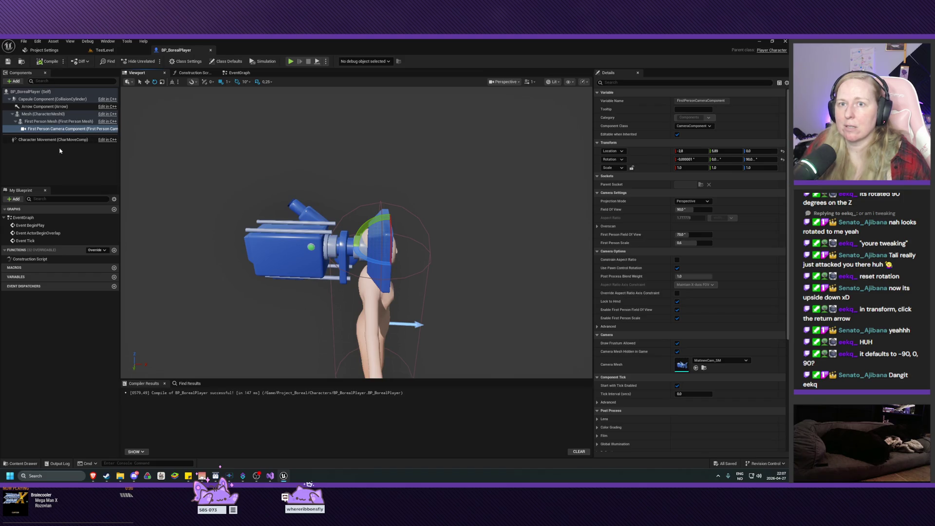
mouse_move(412, 221)
left_mouse_down()
mouse_move(344, 221)
mouse_move(362, 251)
left_mouse_up()
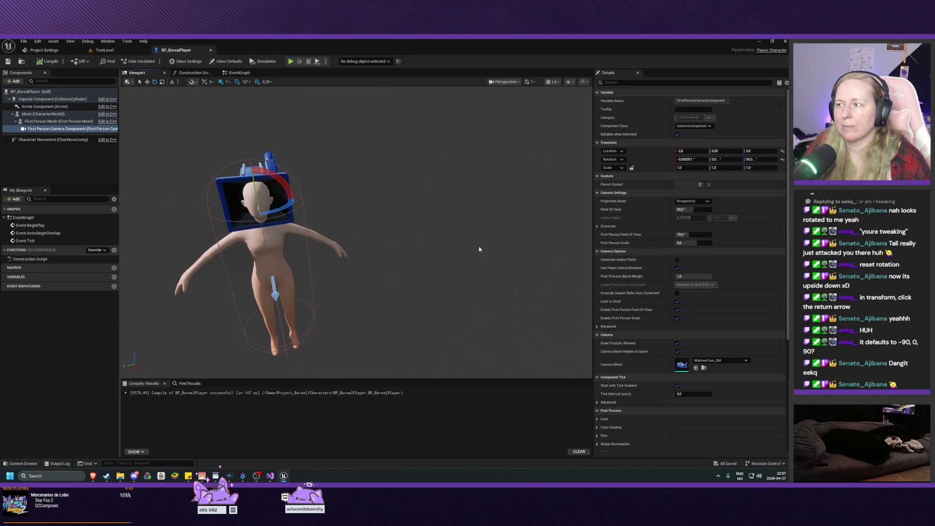
- Select the Mesh (CharacterMesh0) component, then switch to the Adult File Explorer window
left_click(31, 115)
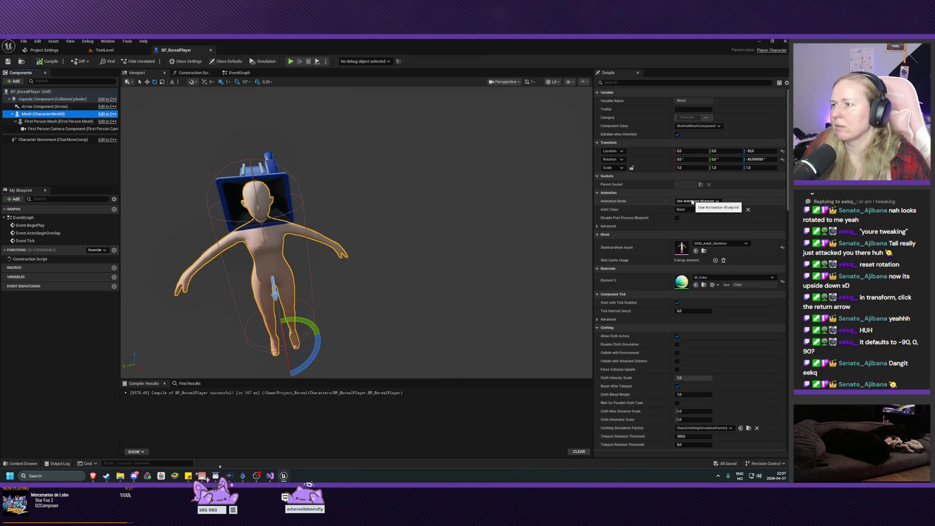
mouse_move(121, 476)
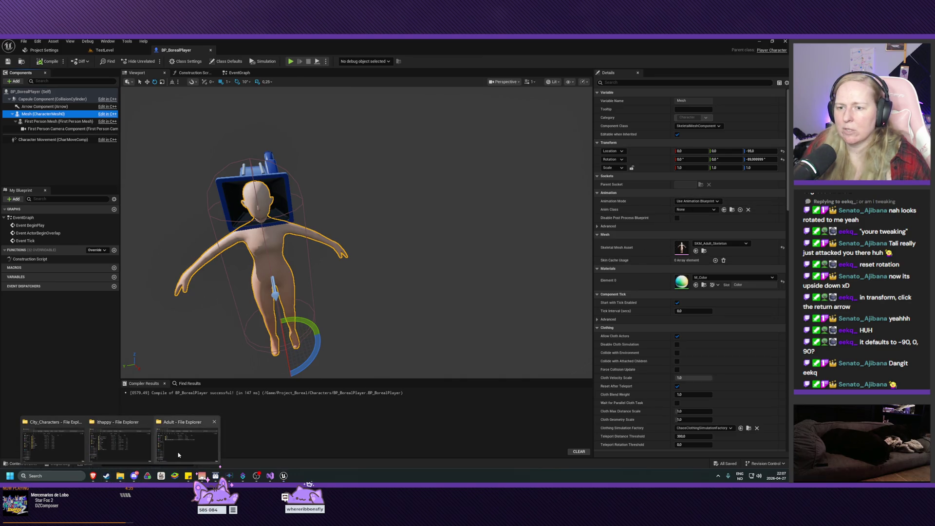
left_click(178, 455)
- Browse the 25 ANIM_Adult files in City_Characters > Animations > Adult, then return to Unreal
key("alt+Up")
key("alt+Up")
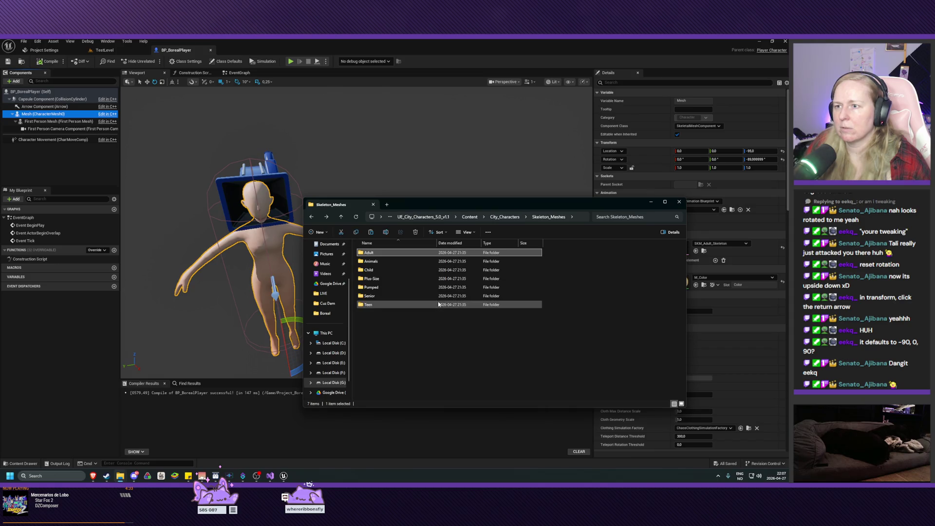
double_click(379, 263)
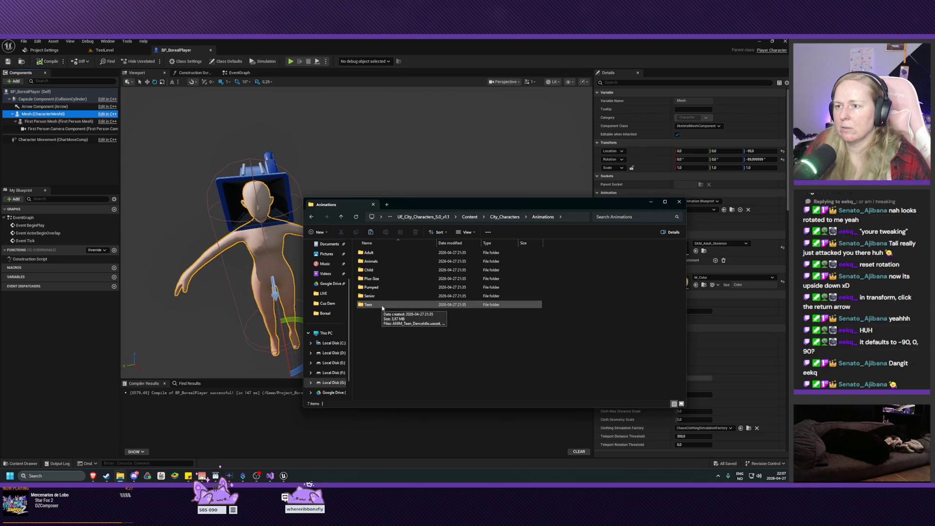
double_click(369, 253)
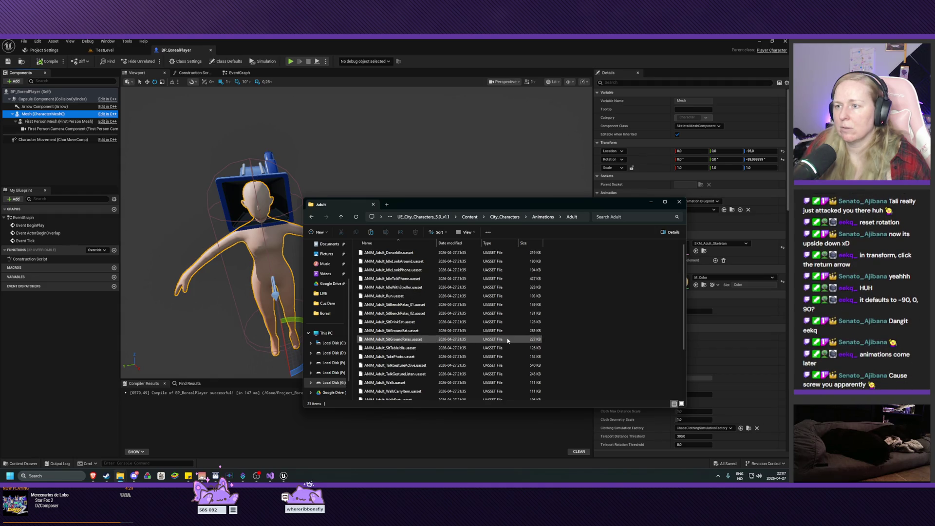
scroll(507, 340, "down", 3)
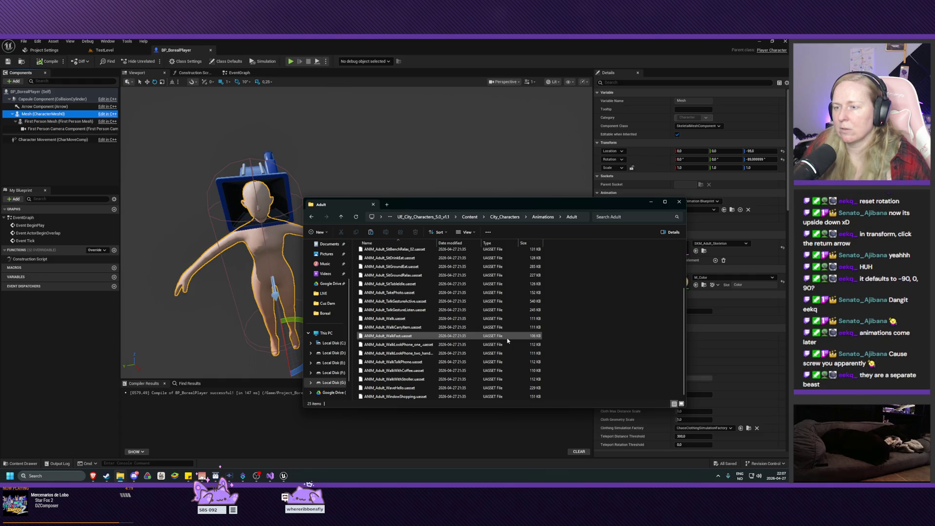
scroll(507, 340, "up", 3)
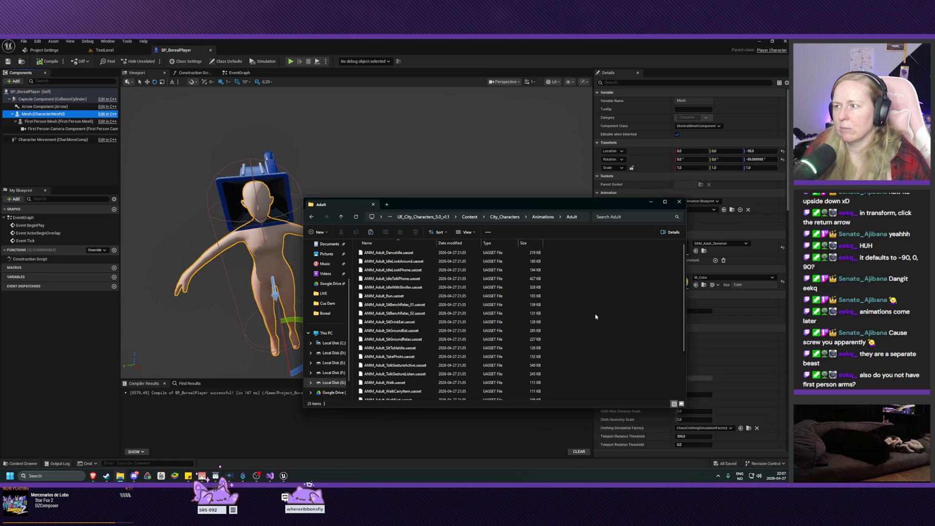
left_click(732, 232)
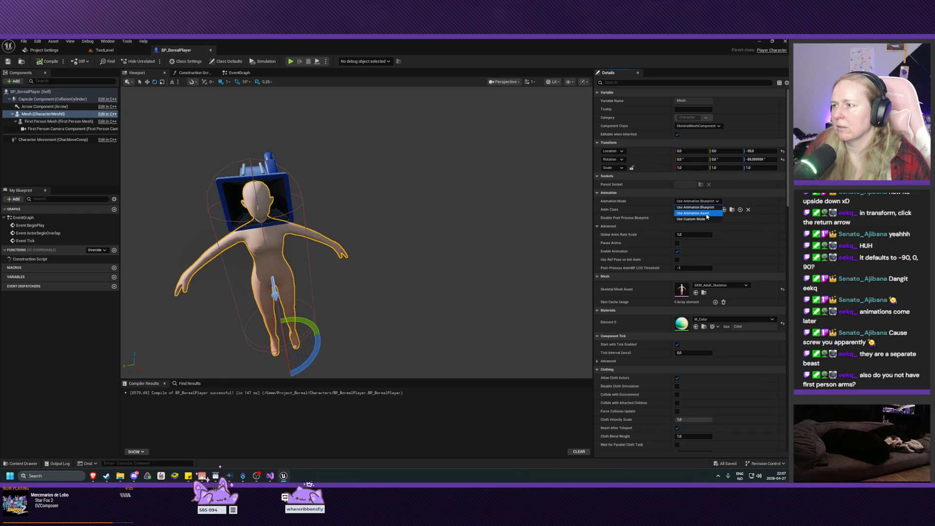
- Set the body mesh to Use Animation Asset playing ANIM_Adult_IdleLookAround, then frame the character
left_click(650, 204)
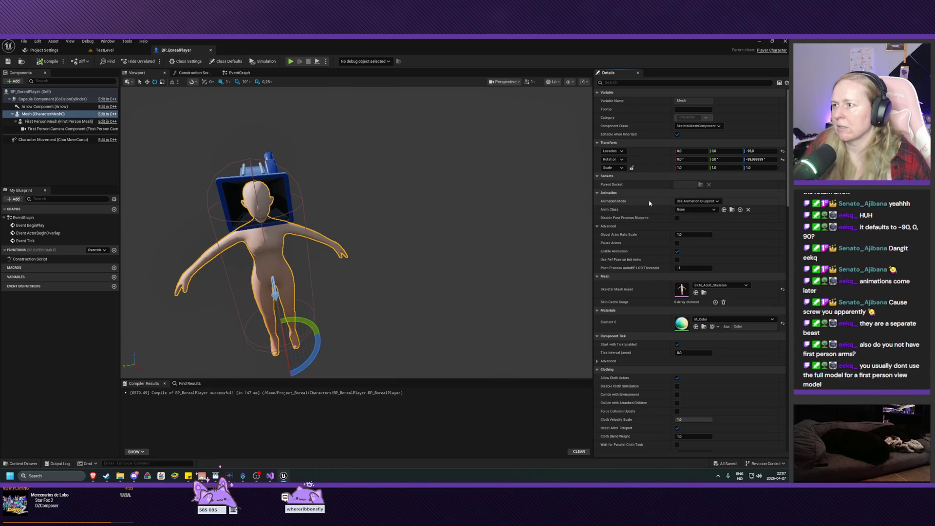
left_click(698, 202)
left_click(696, 215)
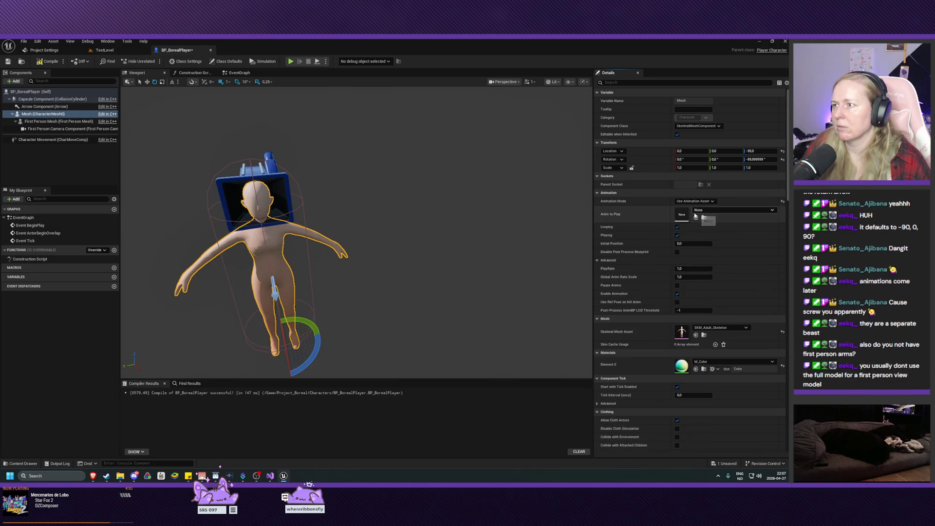
left_click(717, 210)
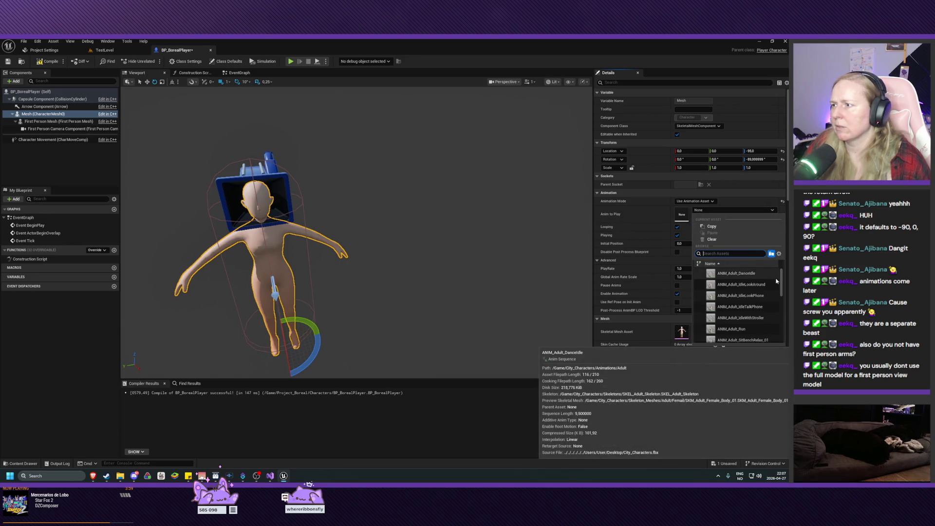
left_click_drag(782, 281, 783, 283)
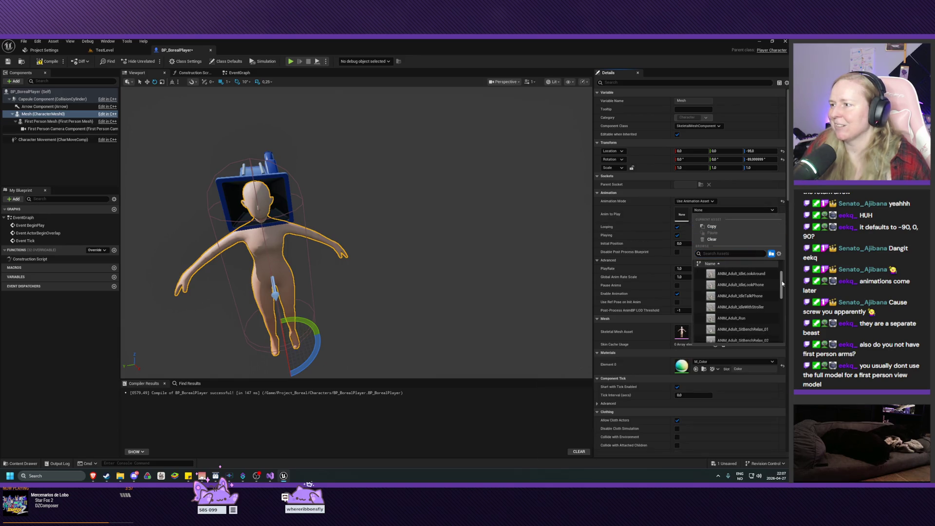
left_click(741, 274)
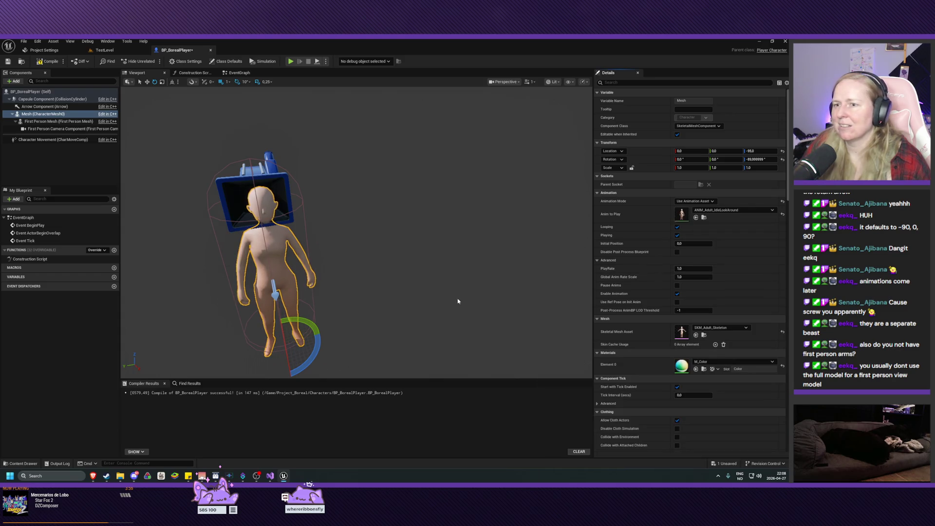
mouse_move(355, 234)
left_mouse_down()
mouse_move(263, 222)
mouse_move(259, 195)
left_mouse_up()
key("f")
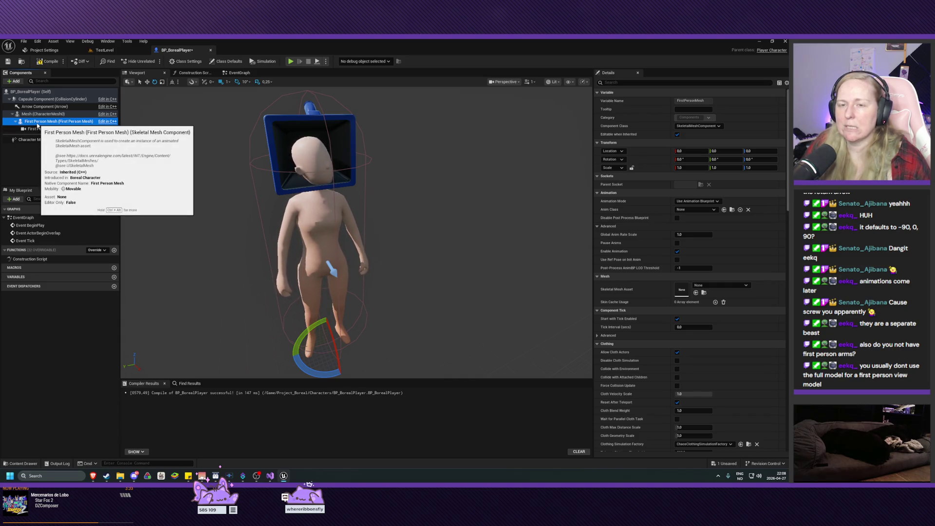
- Compile and save BP_BorealPlayer, inspect the idle-posed body, and bring up Project Settings
left_click(47, 63)
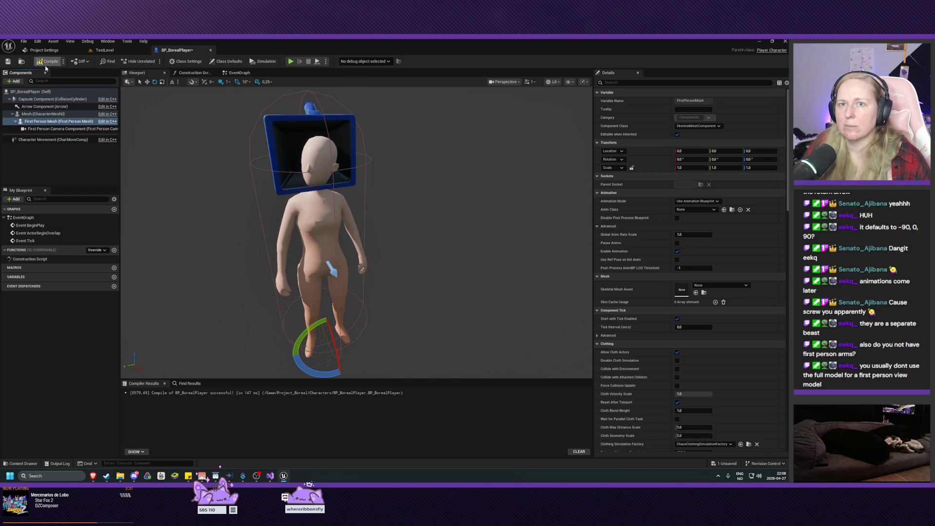
left_click(48, 62)
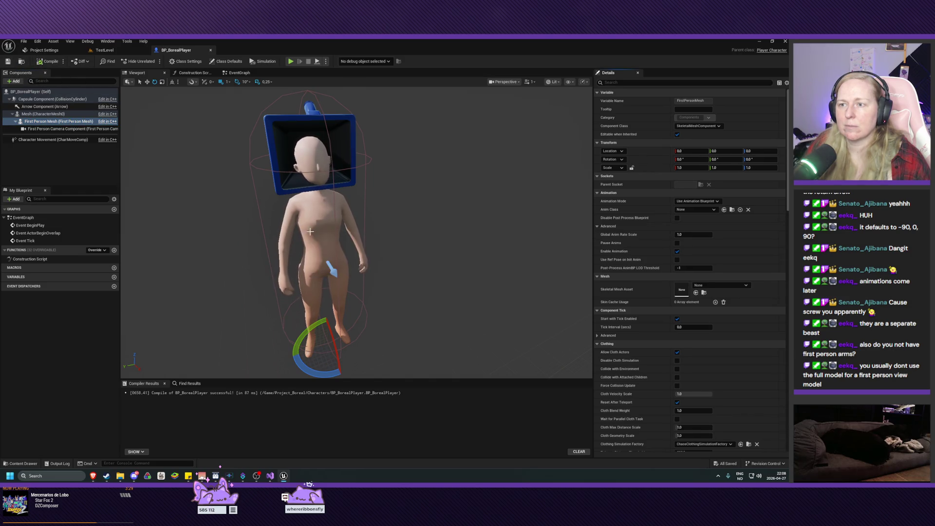
mouse_move(420, 245)
left_mouse_down()
mouse_move(366, 246)
mouse_move(365, 225)
mouse_move(348, 294)
left_mouse_up()
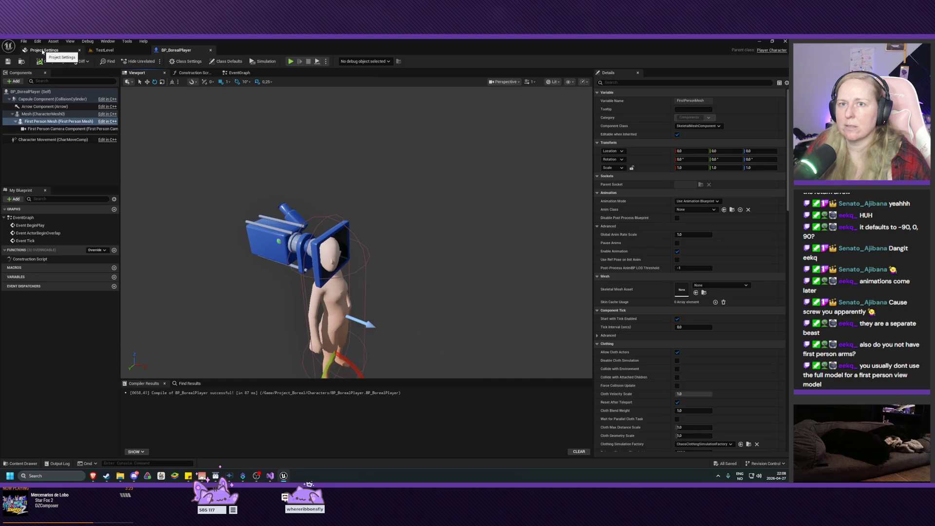
left_click(43, 51)
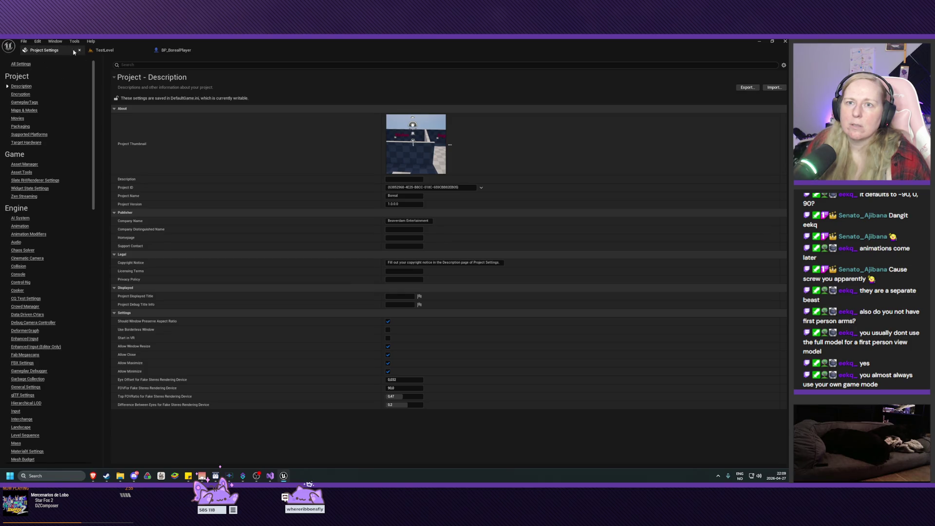
- Confirm the Maps & Modes Default GameMode stays BP_FirstPersonGameMode, then return to TestLevel
left_click(103, 50)
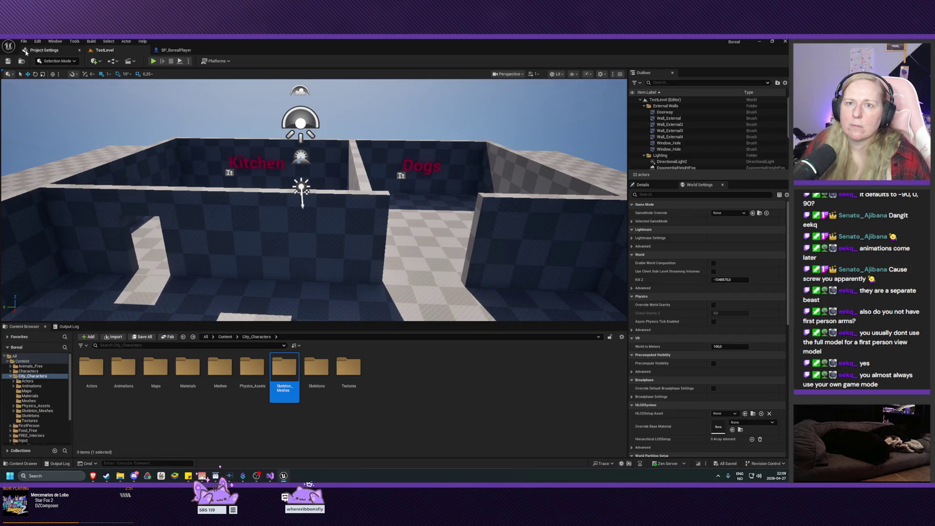
left_click(44, 49)
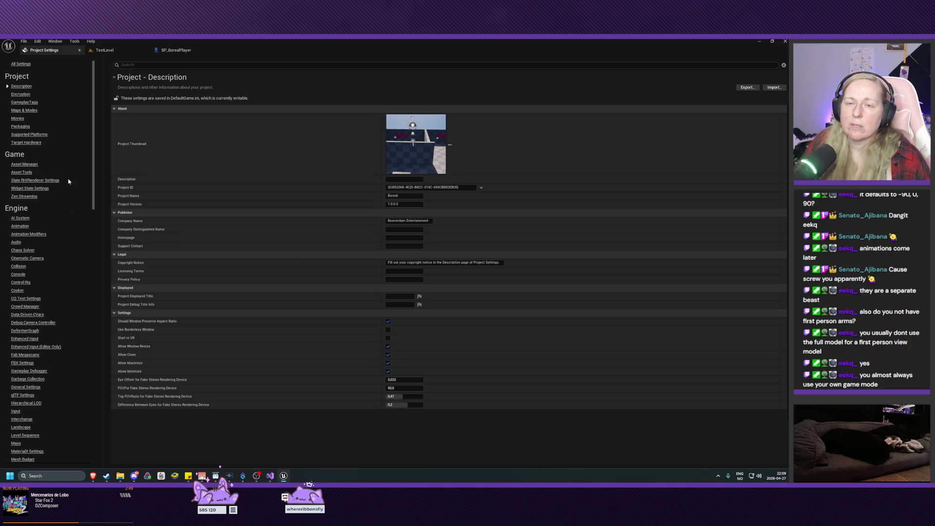
left_click(35, 111)
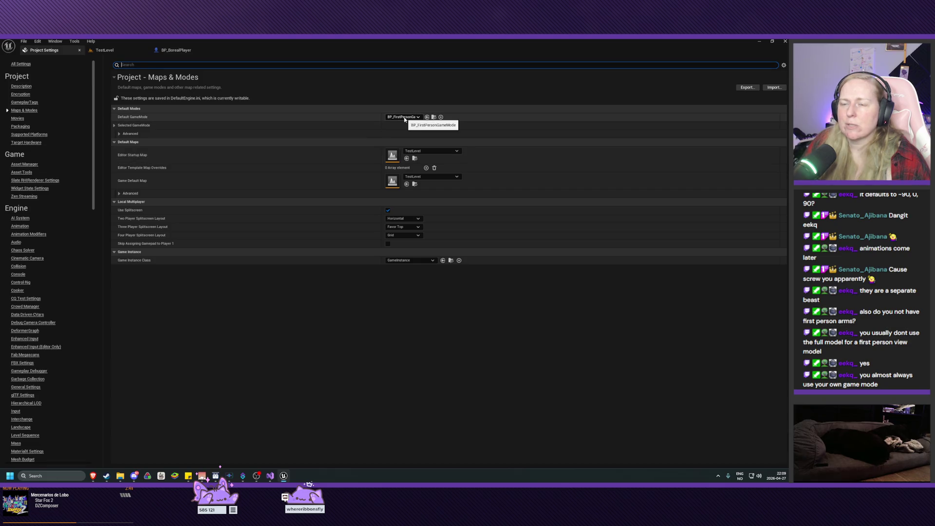
left_click(405, 117)
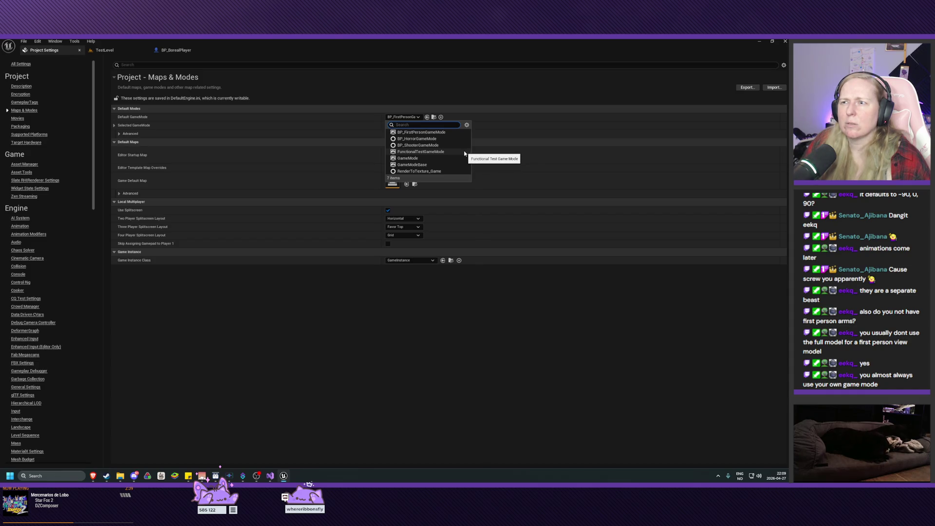
left_click(467, 84)
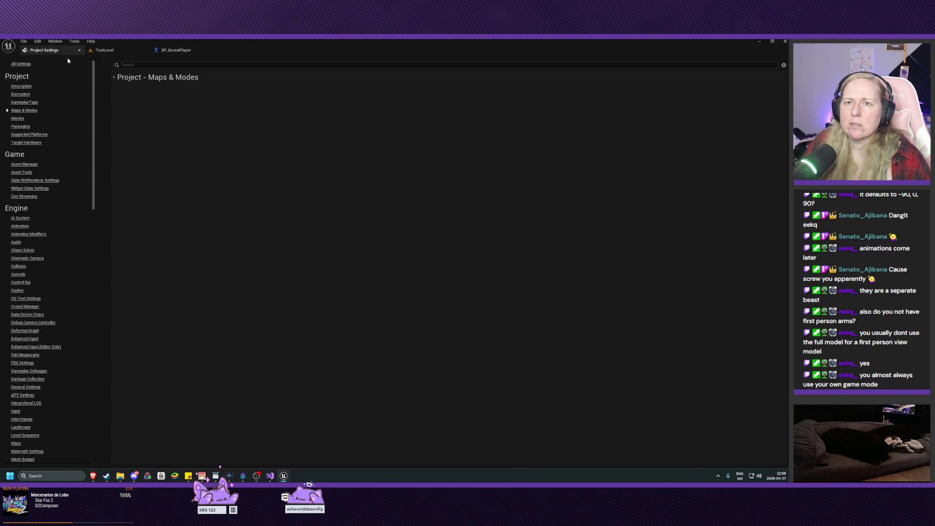
left_click(104, 50)
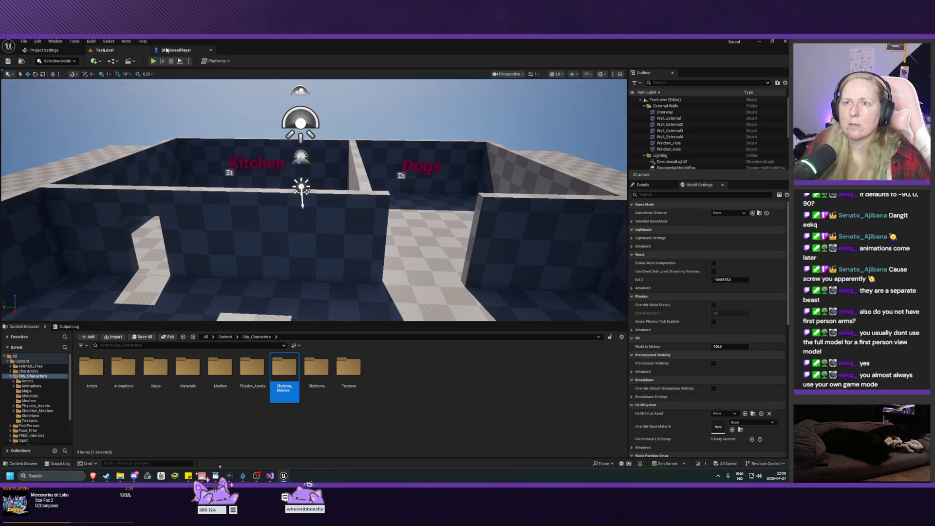
- Start Tools > New C++ Class and browse parent classes such as Pawn and Game Mode Base
left_click(74, 41)
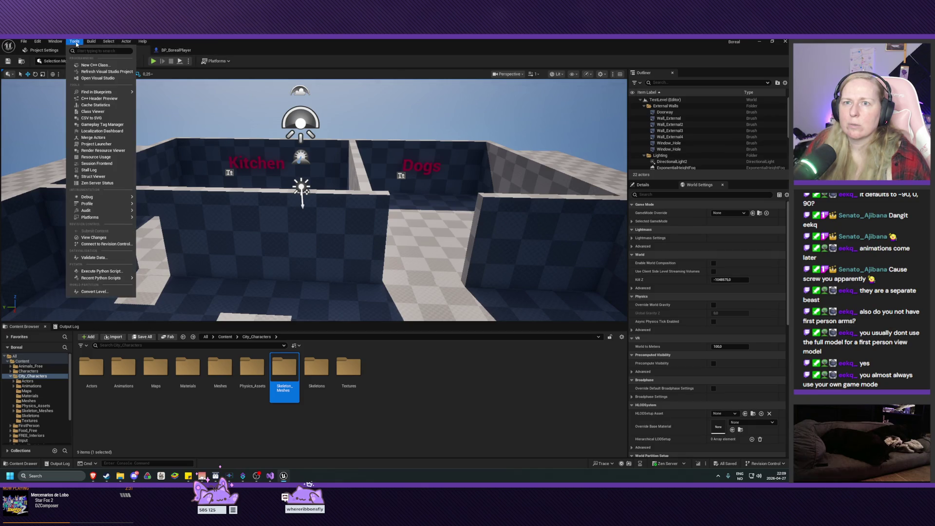
left_click(90, 67)
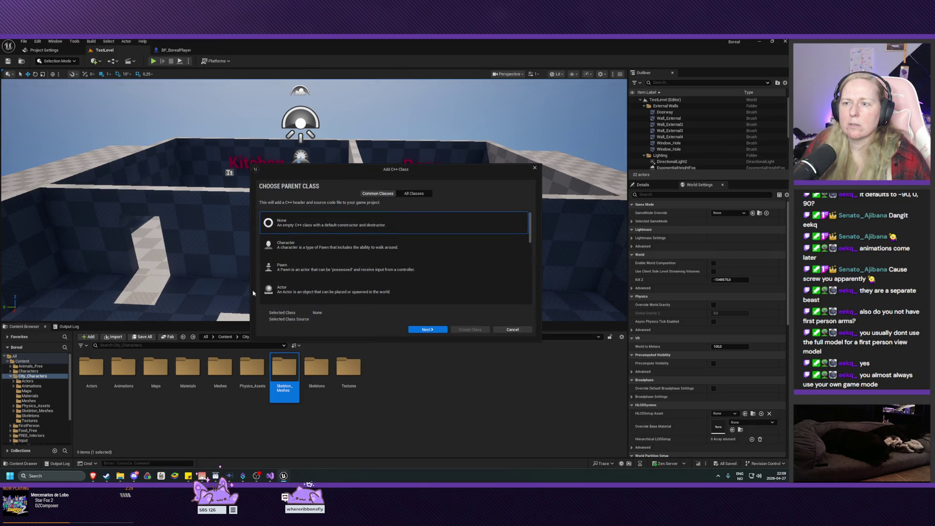
scroll(341, 222, "down", 3)
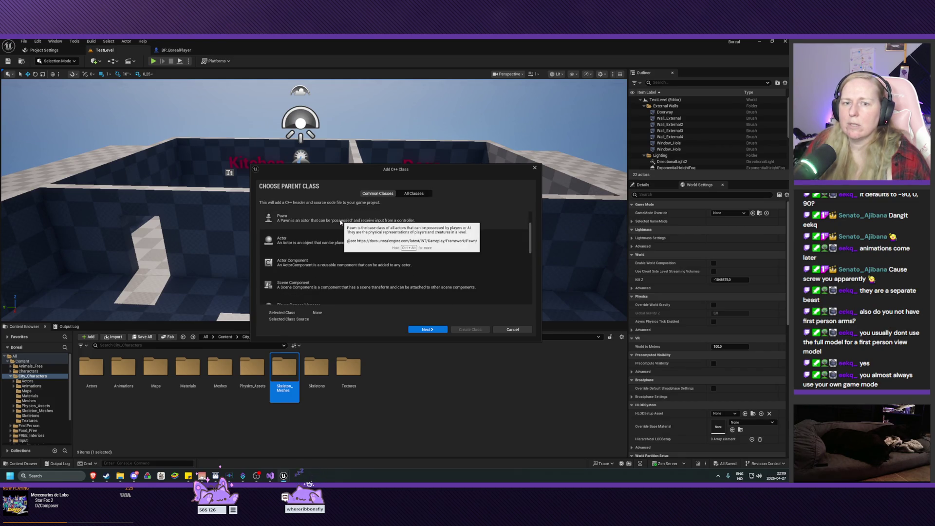
scroll(325, 279, "down", 3)
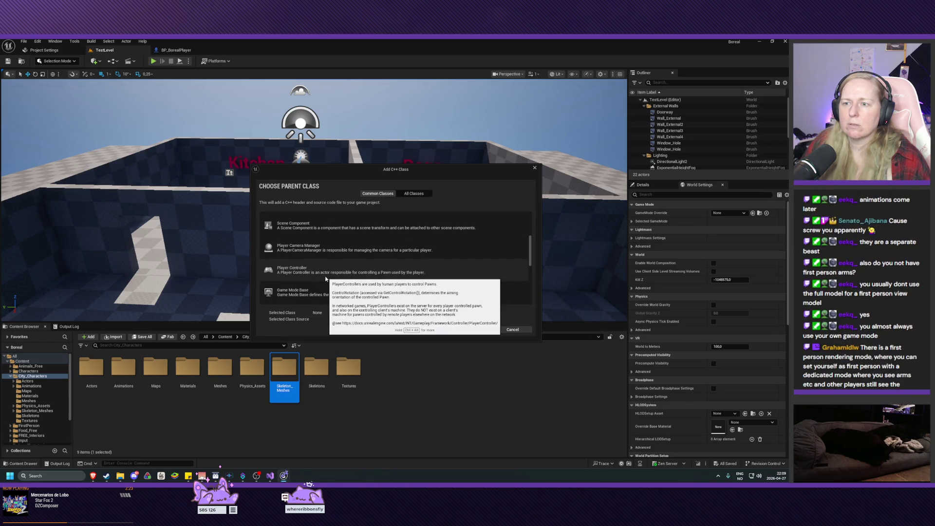
scroll(317, 282, "down", 1)
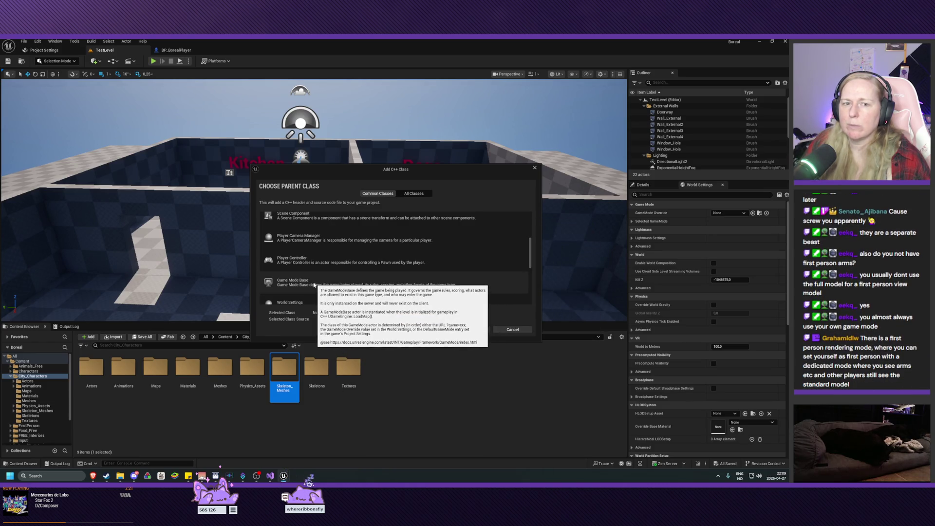